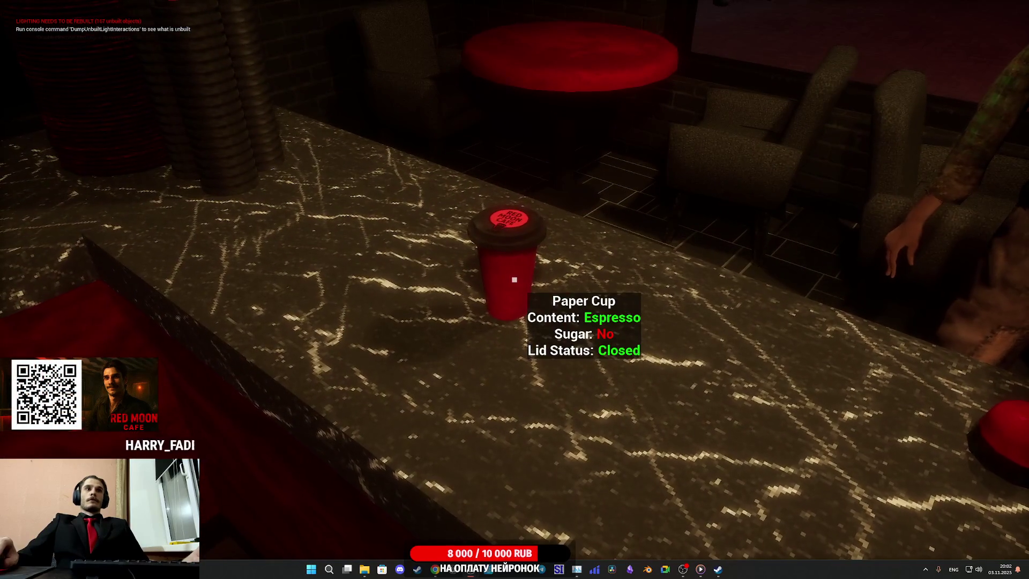
- Exit fullscreen with F11 so the running cafe game plays inside the editor viewport
click(514, 279)
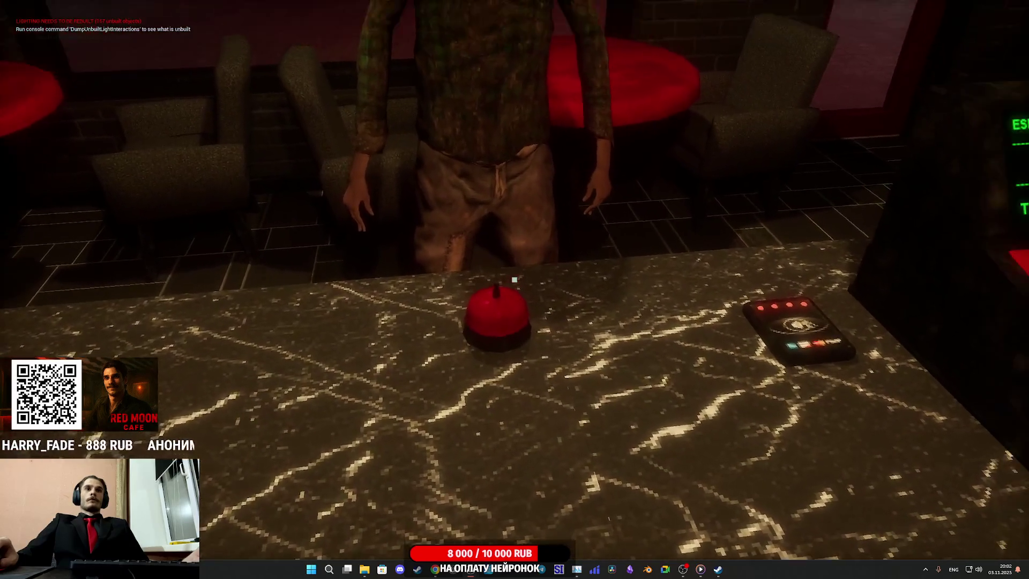
key(F11)
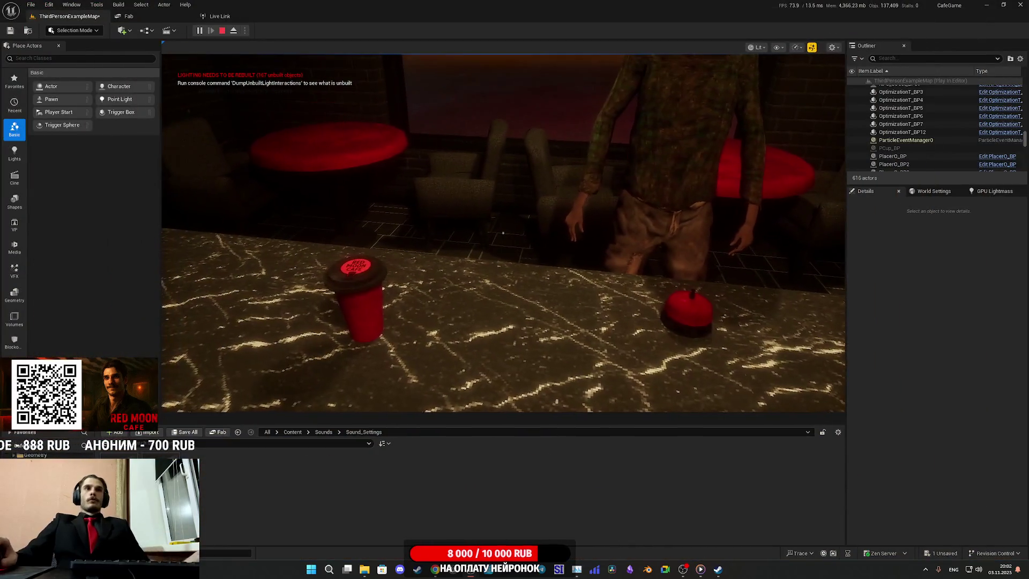
- Eject from the player, select the street NPC, and open NPC_Street_BP for editing
key(super)
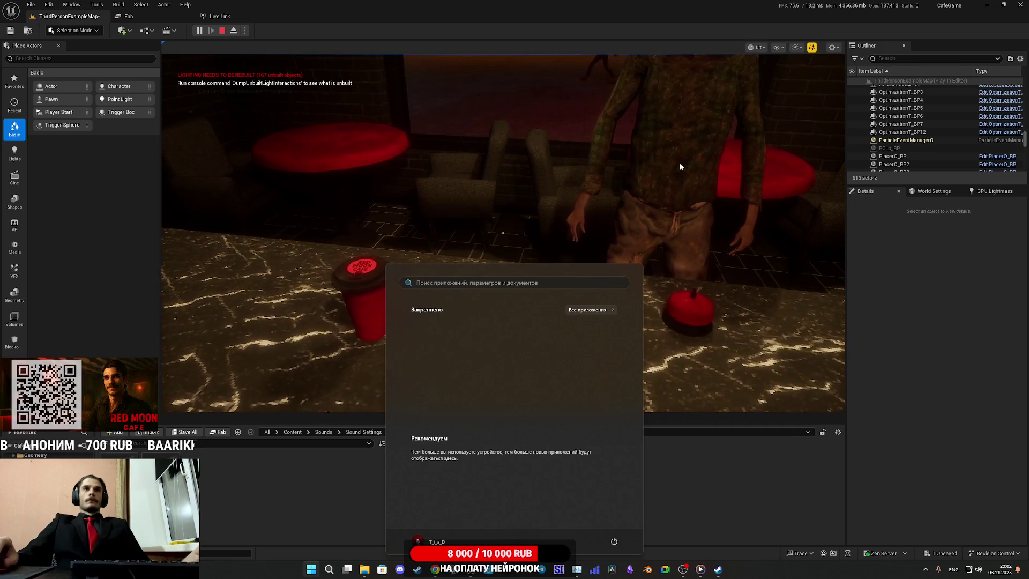
click(665, 166)
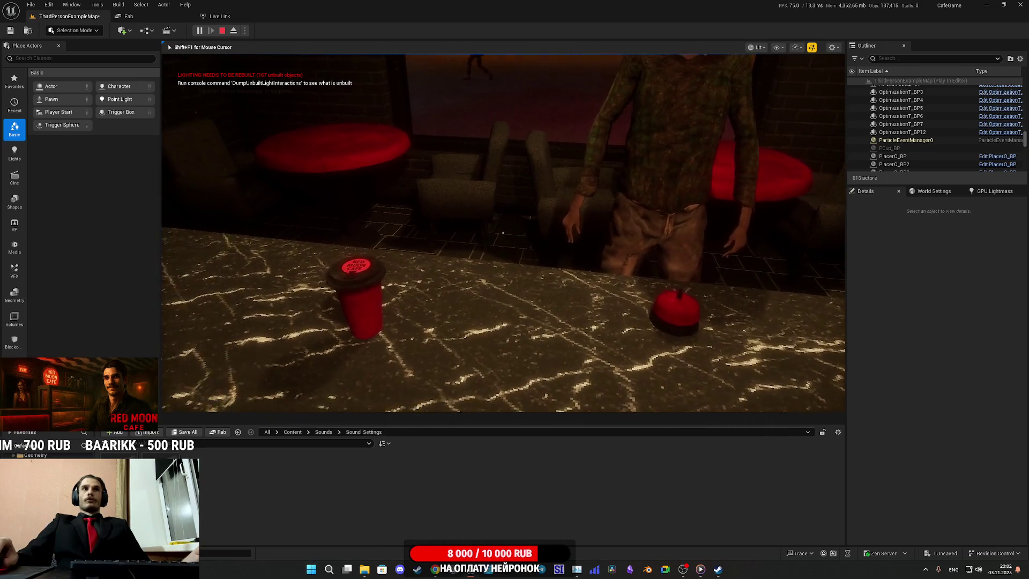
key(F8)
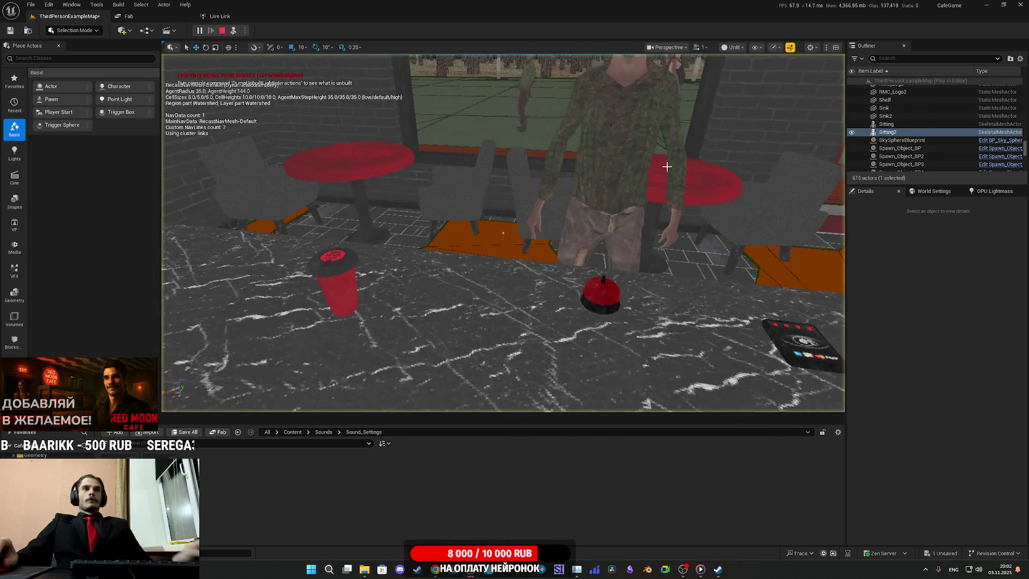
click(641, 170)
click(999, 204)
click(962, 226)
scroll(615, 209, down, 5)
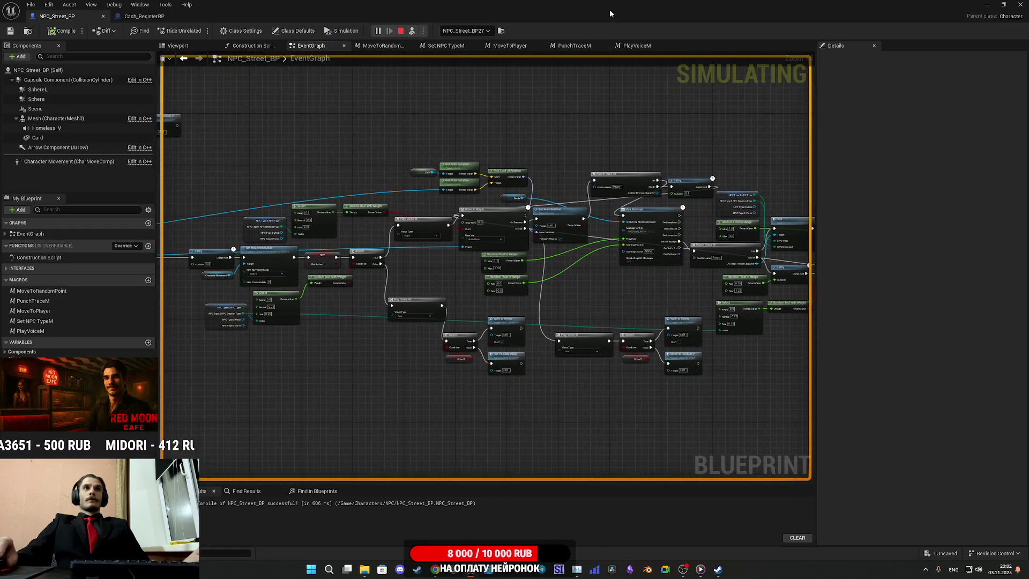
- Close NPC_Street_BP, re-possess the player character, and stop the play session
key(alt+Tab)
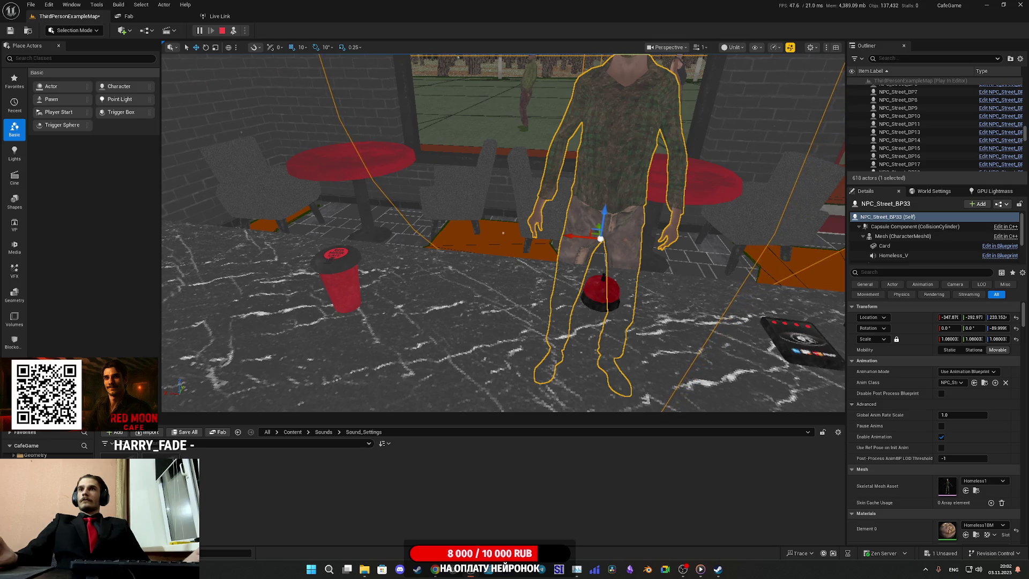
click(435, 276)
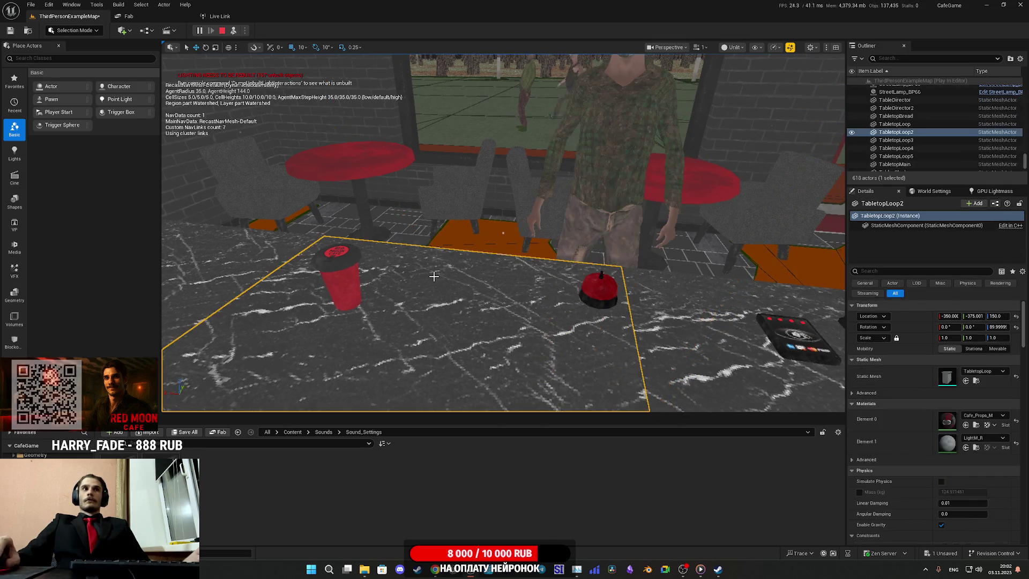
key(F8)
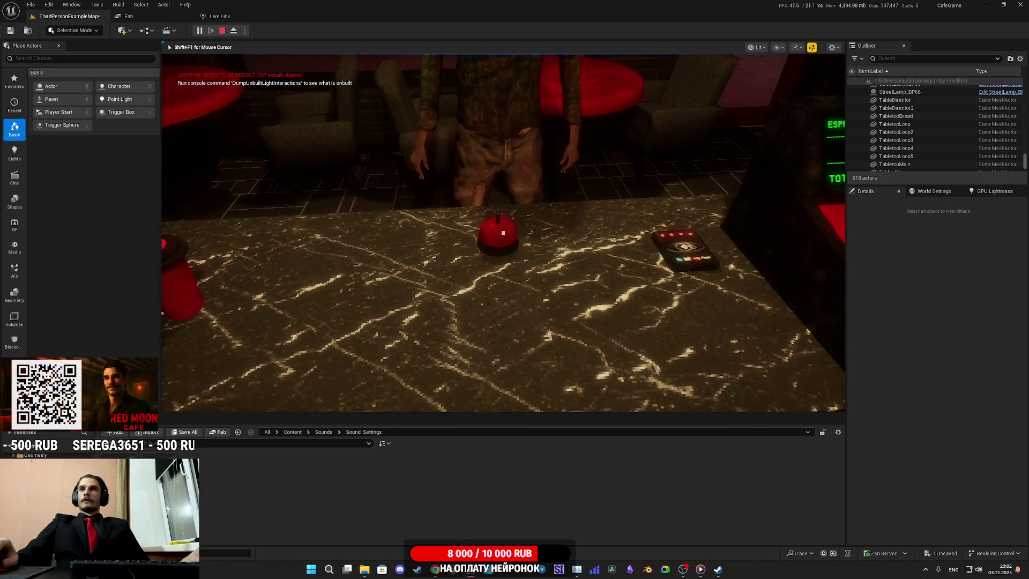
key(Escape)
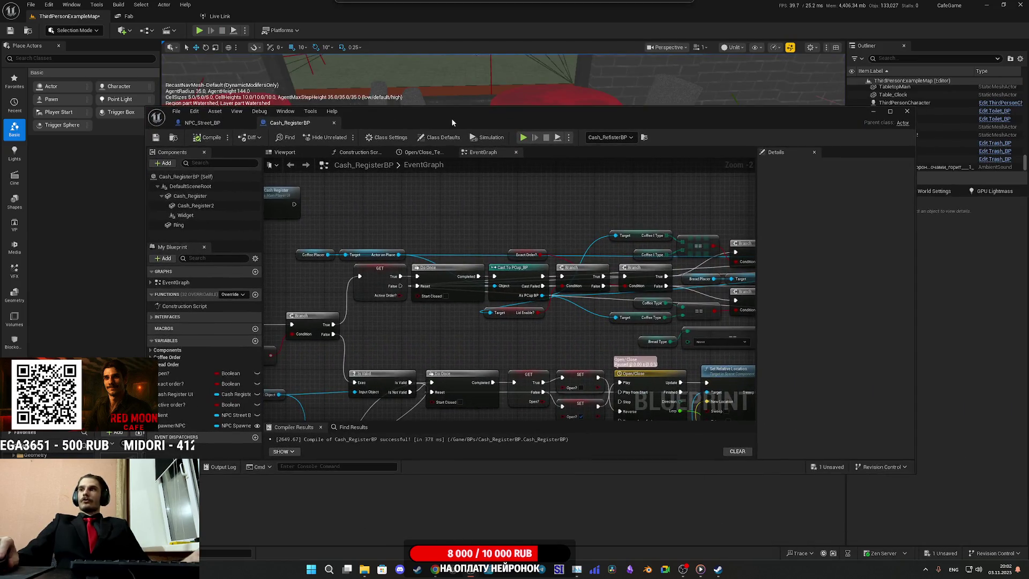
- Open Cash_RegisterBP and move the Complete Order node into place
double_click(452, 118)
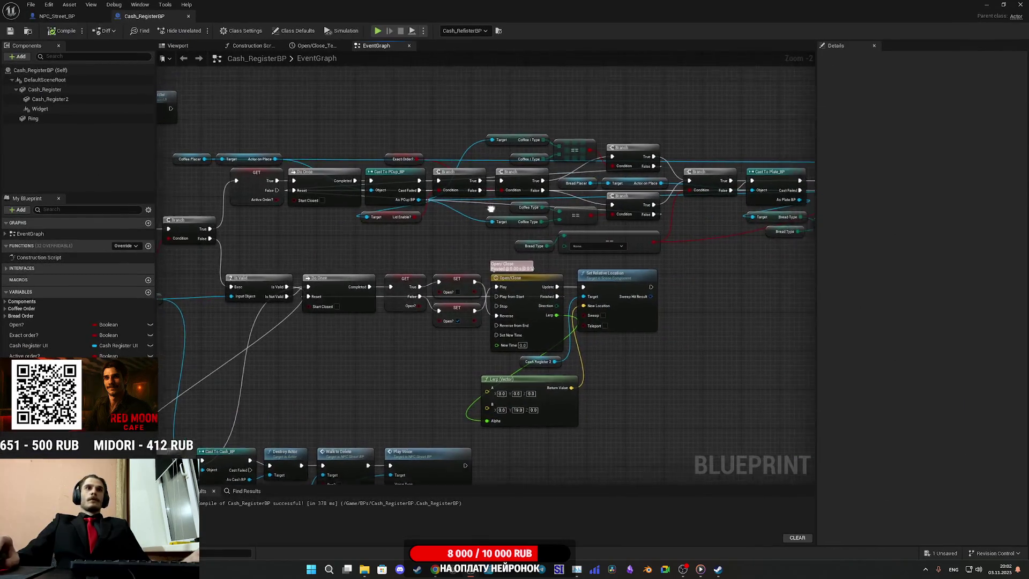
scroll(552, 246, up, 3)
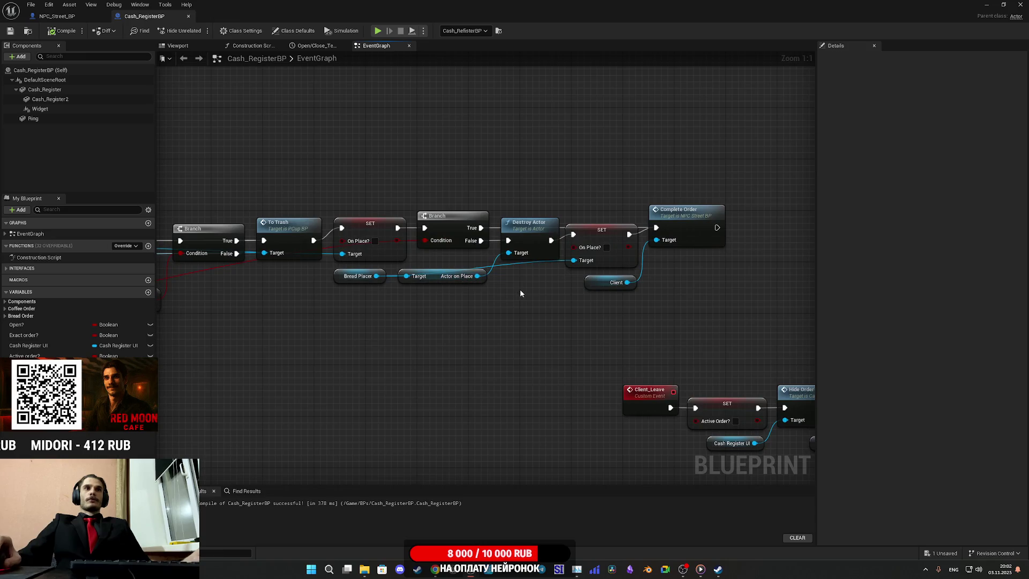
mouse_move(701, 245)
mouse_down()
mouse_move(694, 191)
mouse_move(732, 271)
mouse_move(725, 244)
mouse_move(712, 238)
mouse_move(700, 258)
mouse_move(704, 249)
mouse_move(581, 258)
mouse_up()
- Pull a new connection from Spawn Next in the Client_Leave chain, then save the blueprint
scroll(500, 225, down, 1)
drag(501, 225, 368, 230)
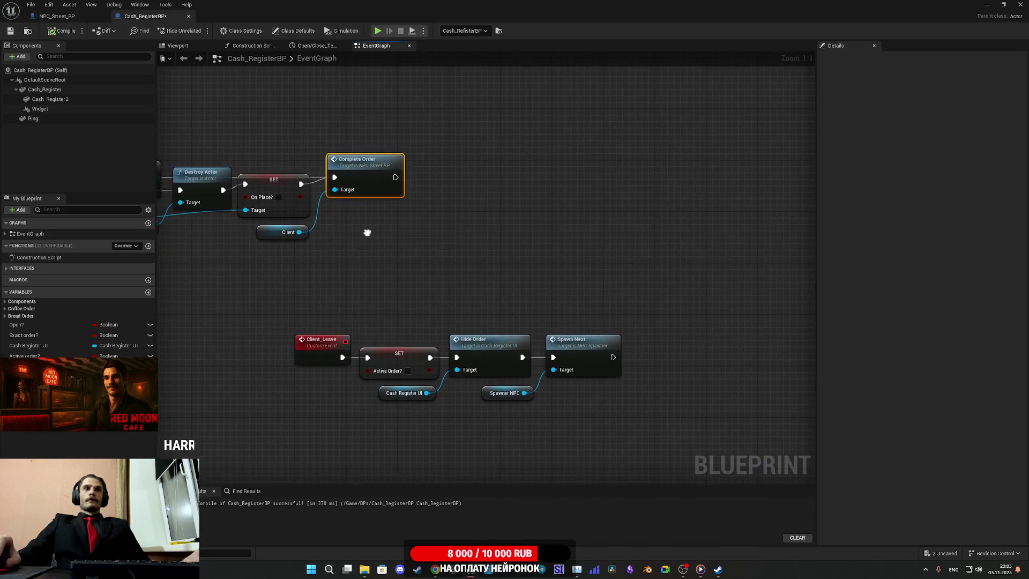
drag(499, 291, 559, 288)
scroll(558, 288, down, 1)
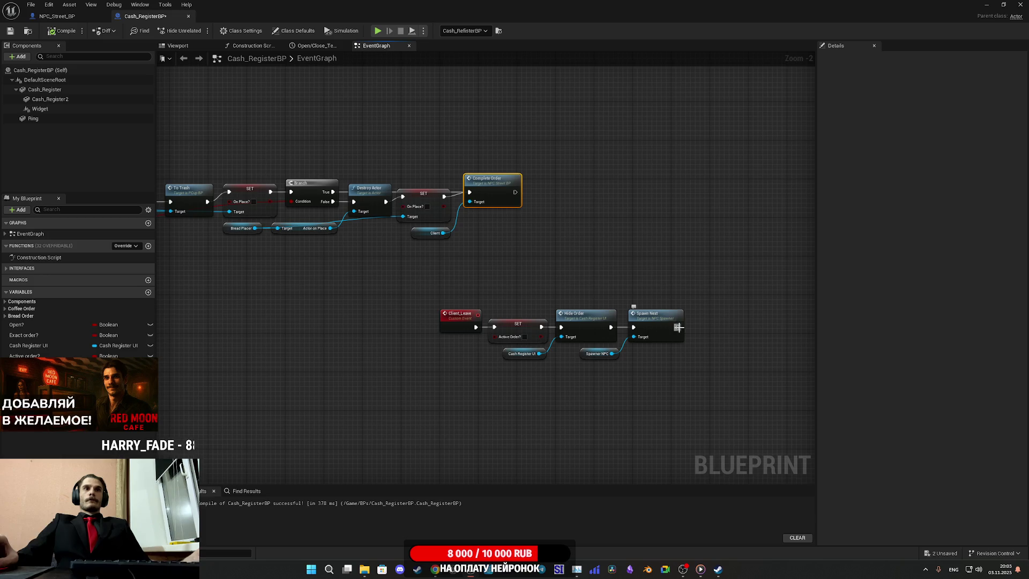
mouse_move(680, 331)
mouse_down()
mouse_move(78, 279)
mouse_move(161, 288)
mouse_move(315, 262)
mouse_move(268, 235)
mouse_move(528, 225)
mouse_move(200, 254)
mouse_move(601, 324)
mouse_up()
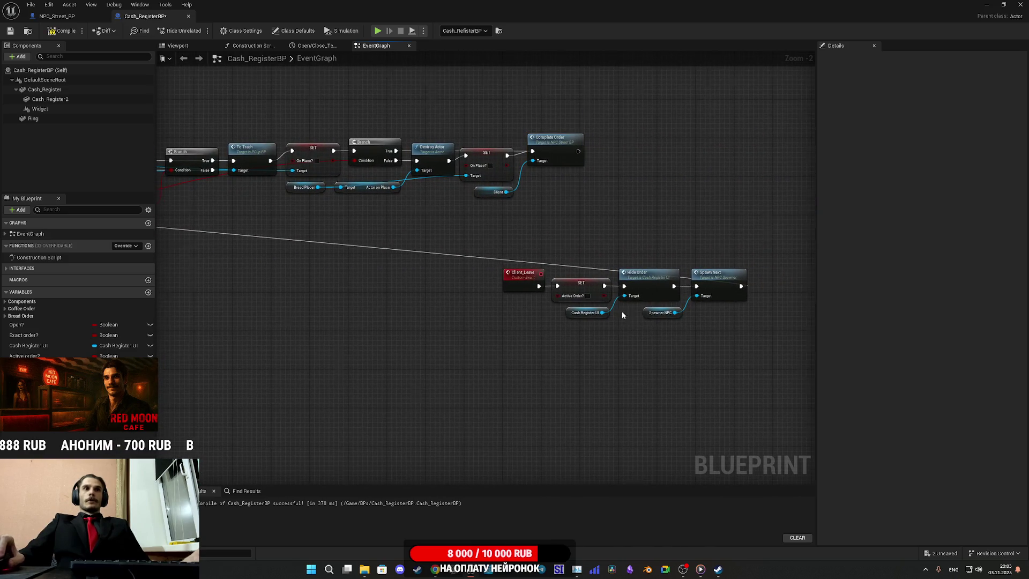
scroll(622, 314, up, 2)
mouse_move(52, 47)
mouse_down()
mouse_move(65, 34)
mouse_move(1, 32)
mouse_up()
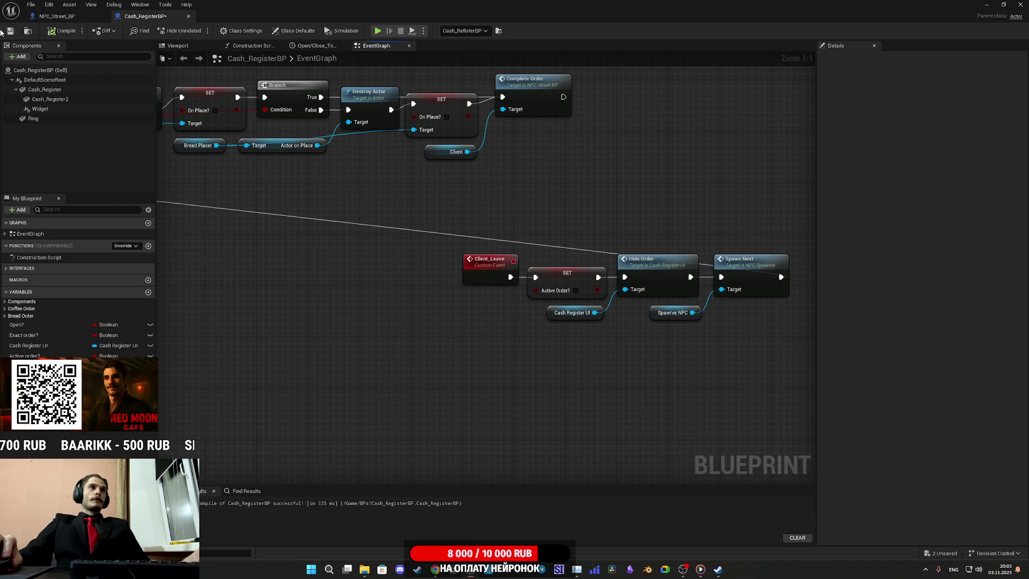
click(9, 32)
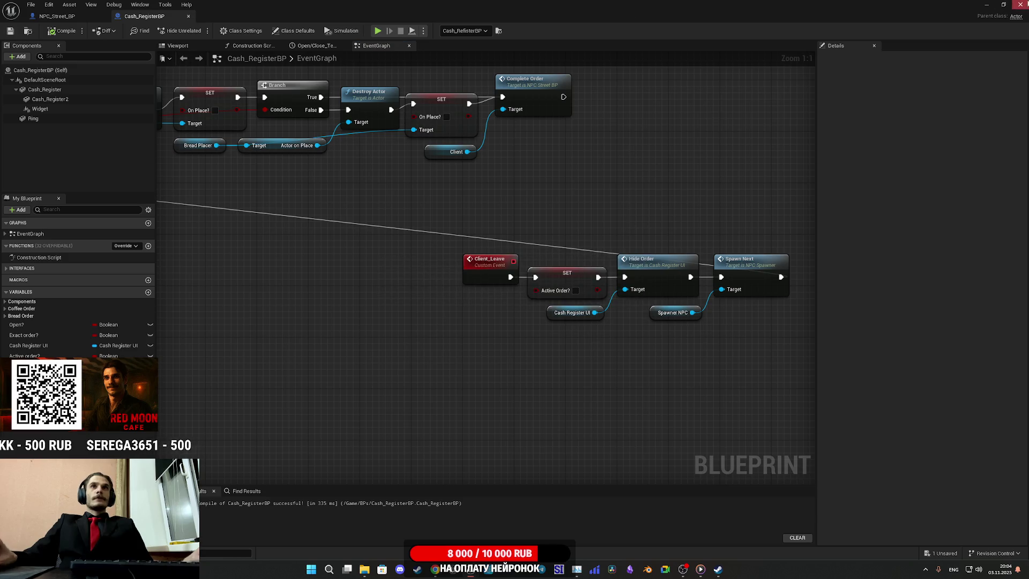
click(986, 5)
- Start a fullscreen play-test and walk through the doorway behind the counter to the cup stack
click(202, 31)
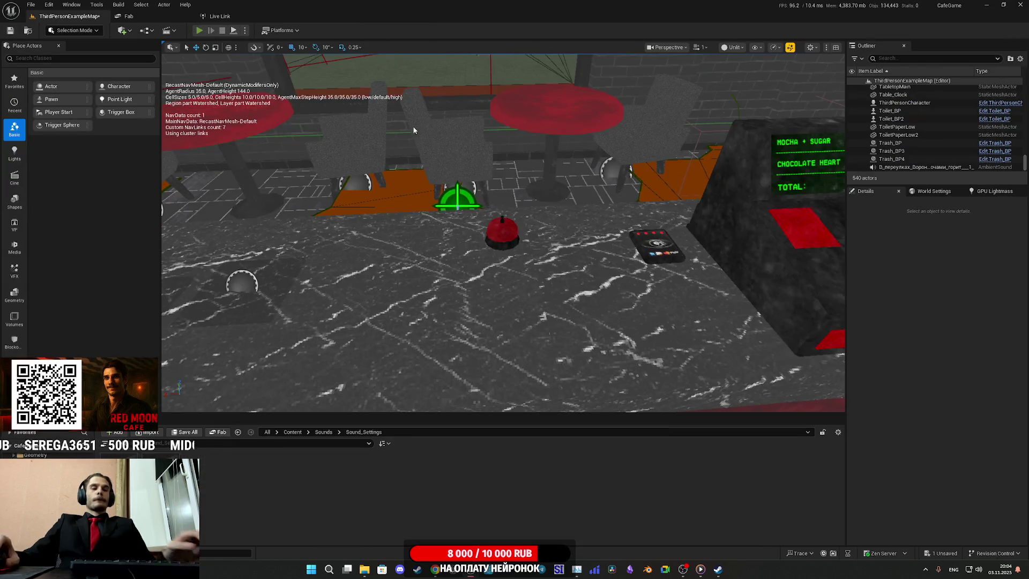
key(F11)
key(w)
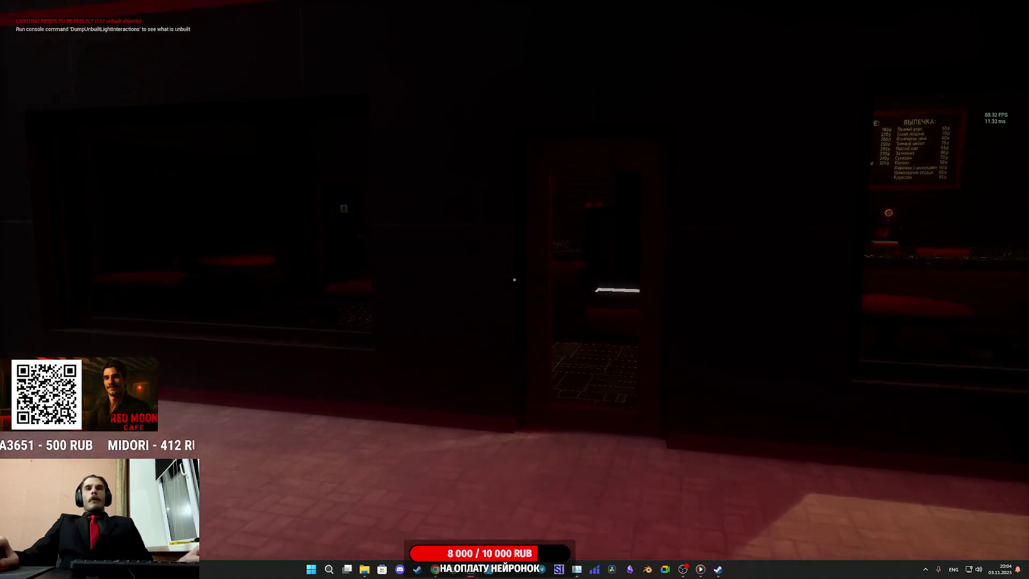
key(w)
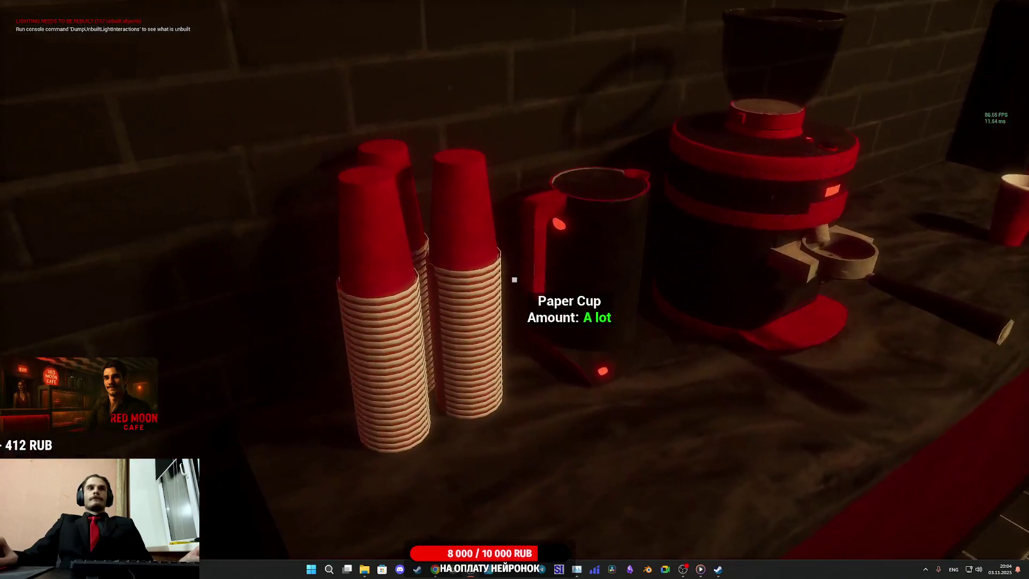
- Fill a paper cup under the coffee machine, set it beside the lids, and lid it
click(515, 279)
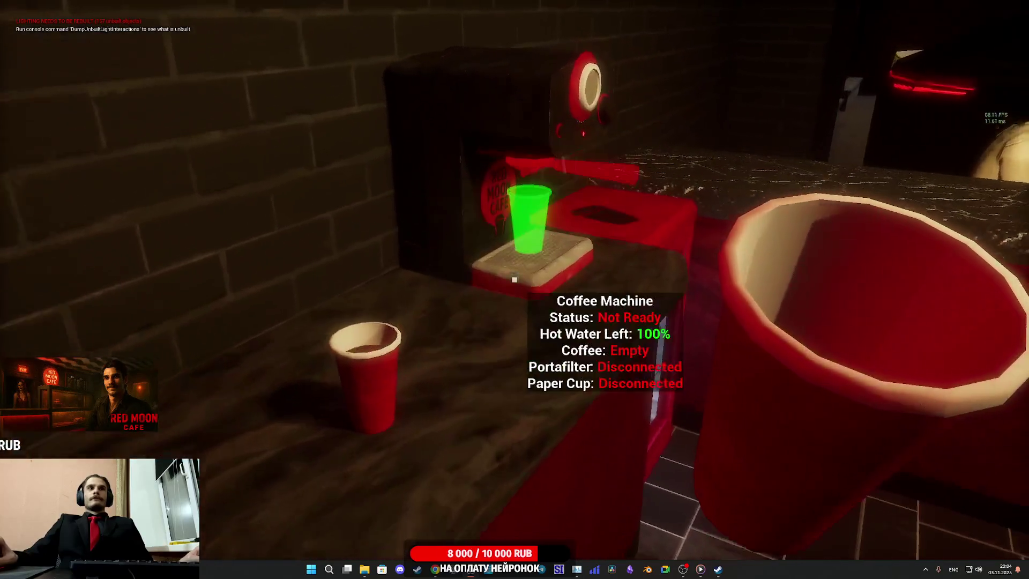
click(514, 280)
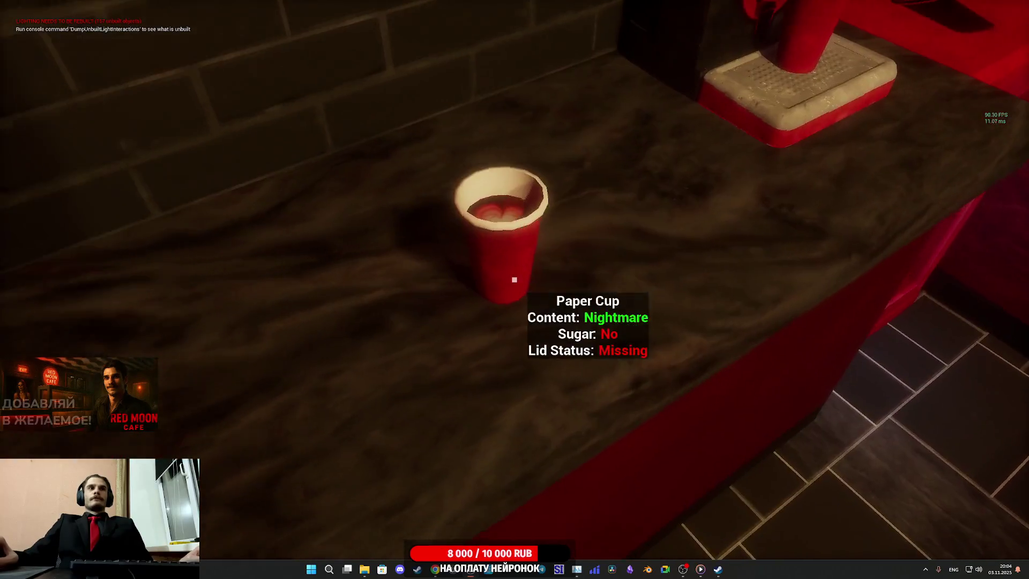
click(515, 279)
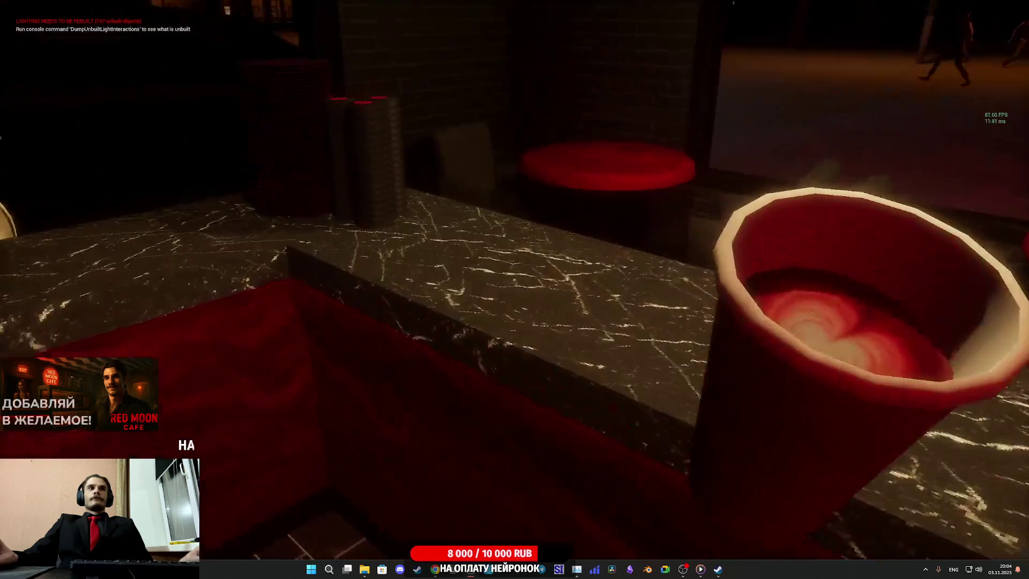
click(515, 279)
click(514, 280)
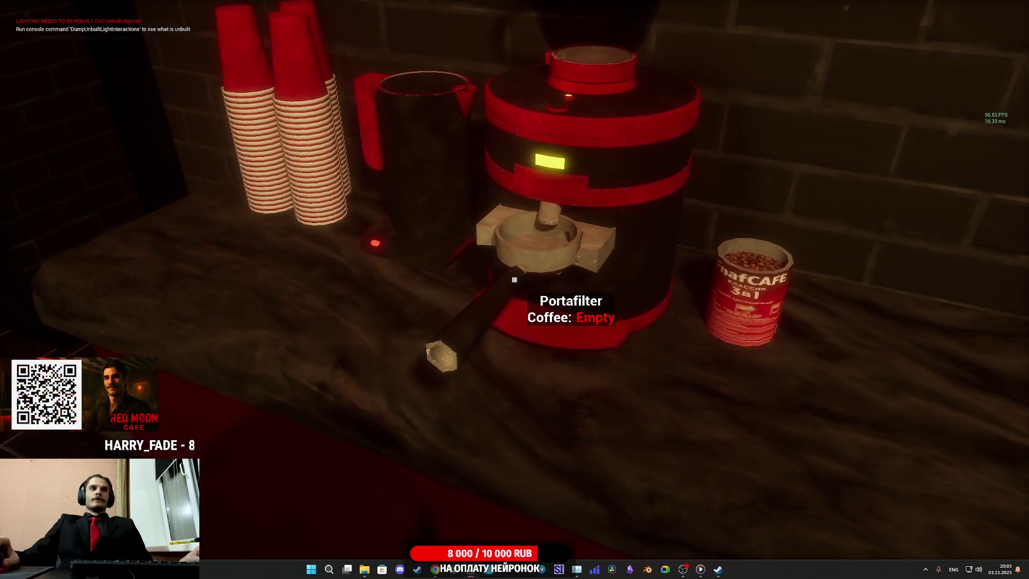
- Lock the portafilter in, brew a coffee, add milk to make a Cappuccino, and pick it up
click(515, 279)
click(515, 279)
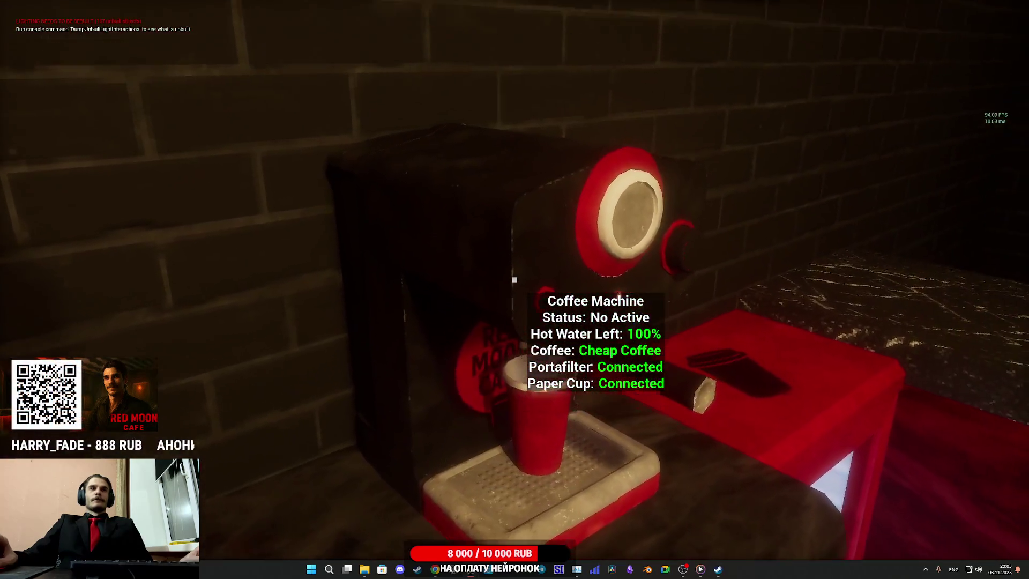
click(515, 279)
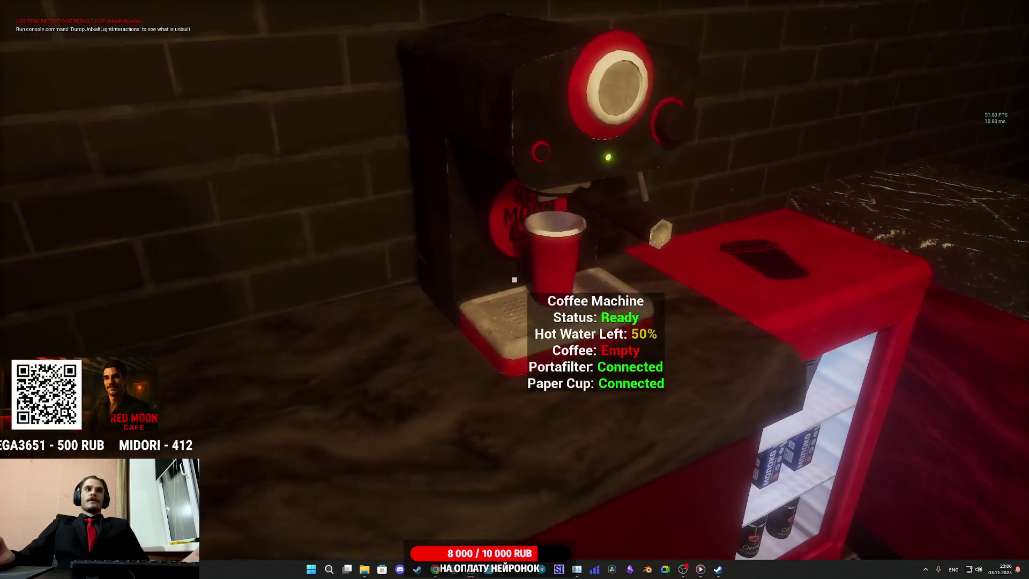
click(515, 279)
click(515, 279)
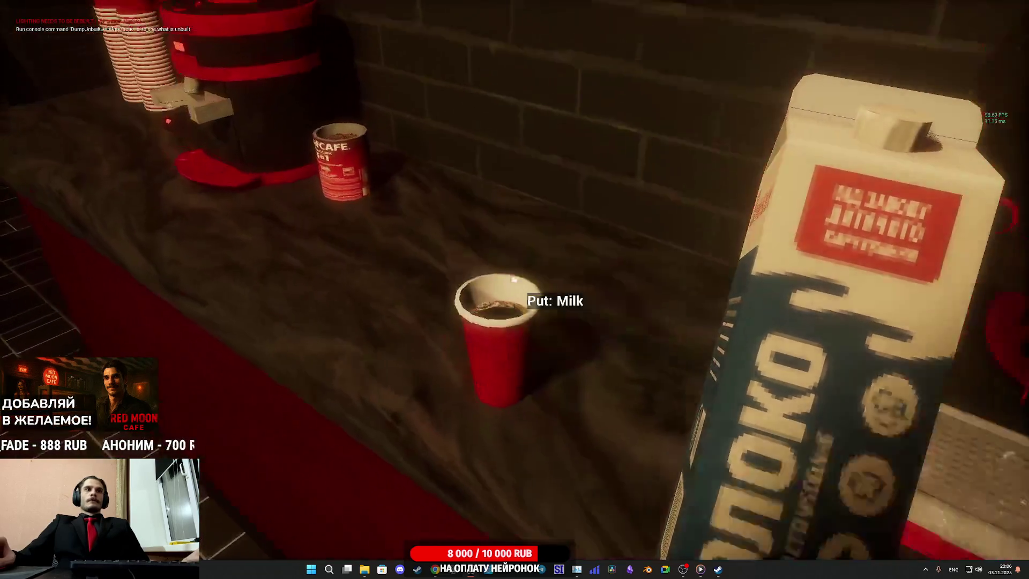
click(515, 279)
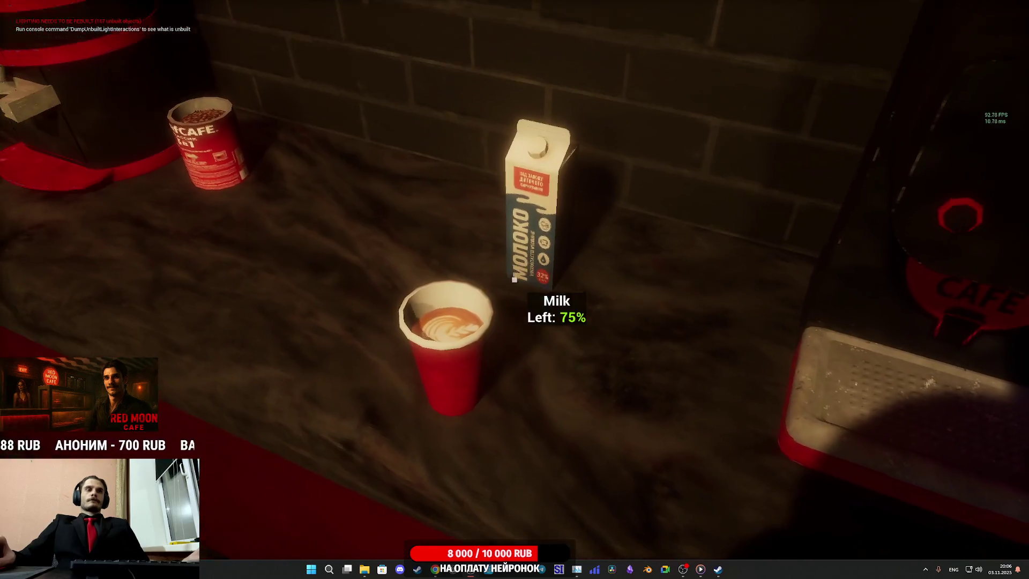
click(514, 279)
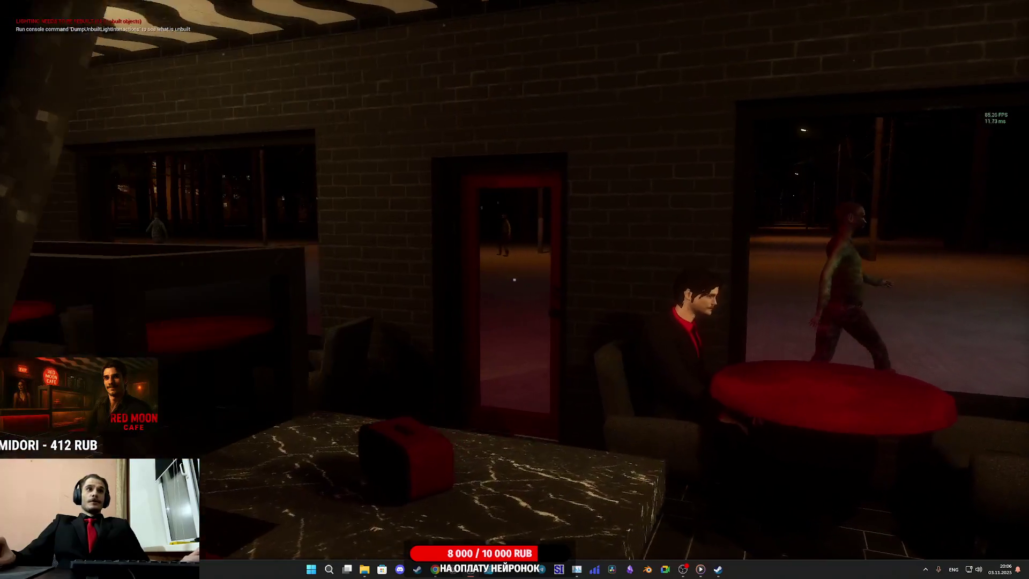
- Walk from the alley along the street into the café and restroom, then back to its doorway
key(w)
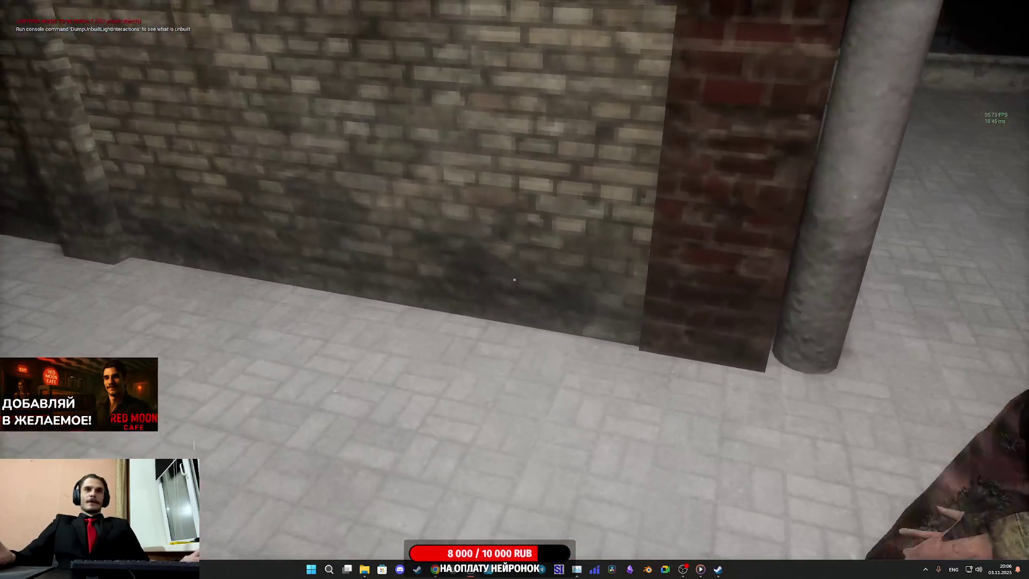
key(w)
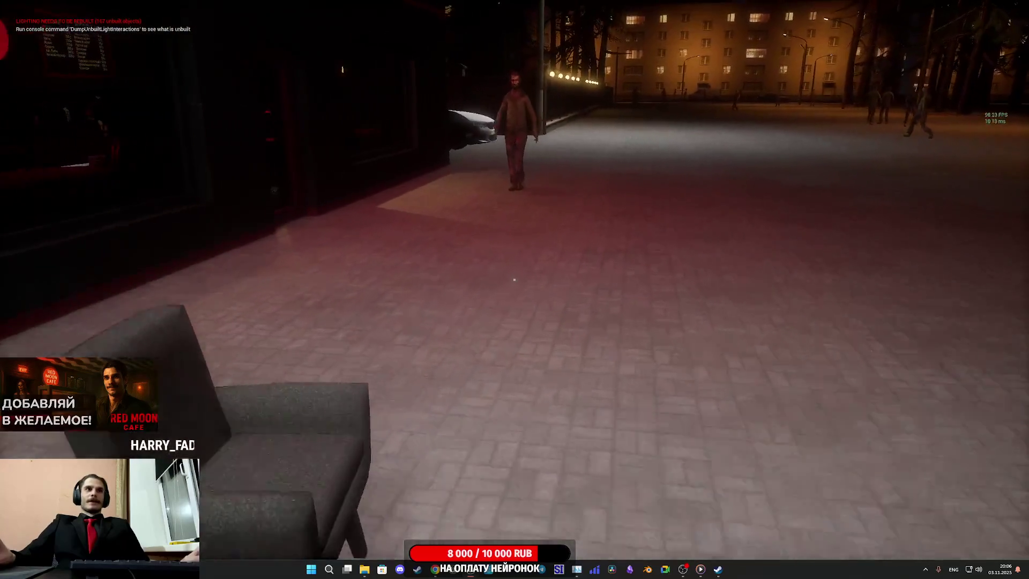
key(w)
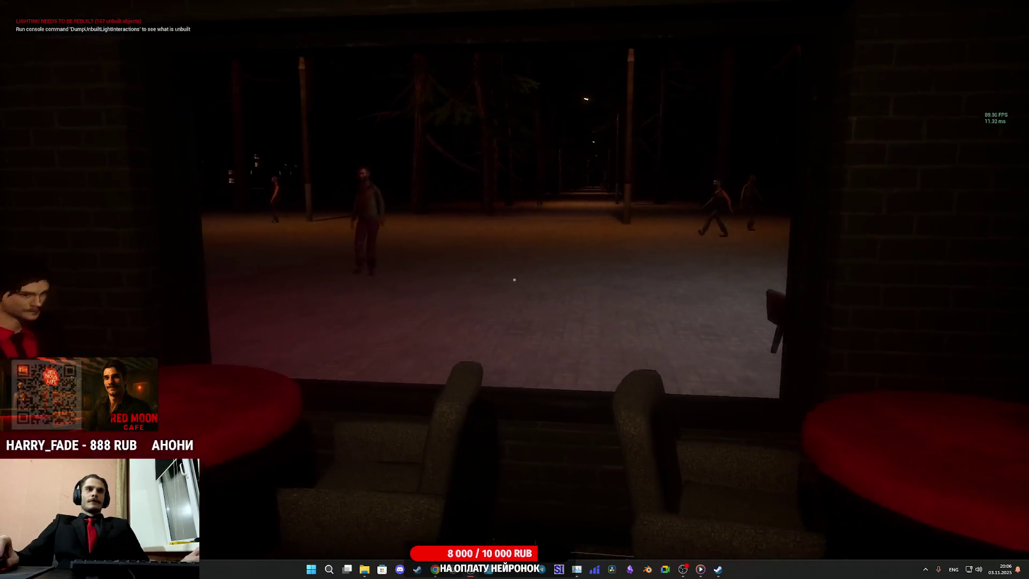
key(w)
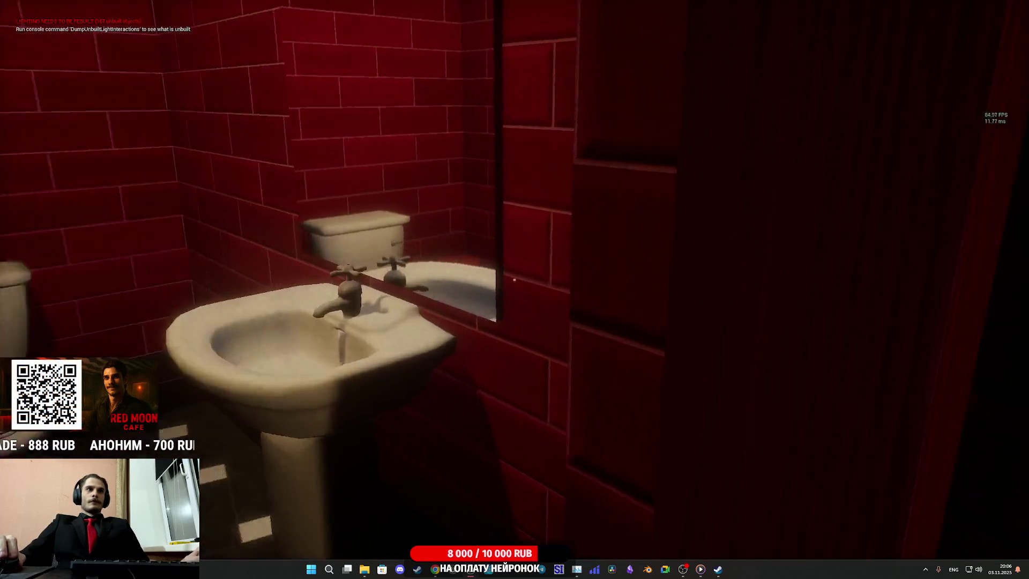
key(w)
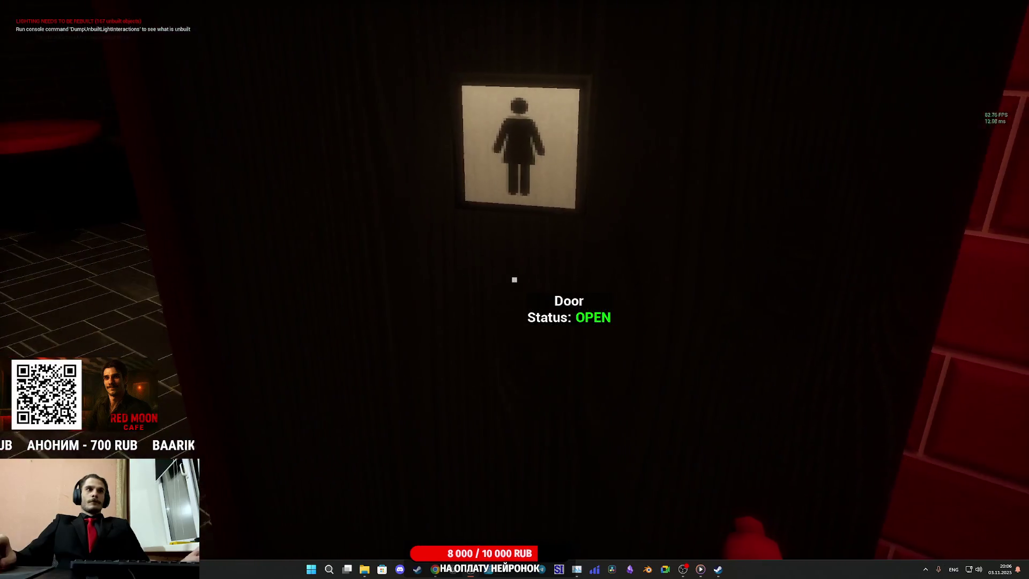
key(w)
- Close the restroom door, toggle wireframe (F1) and lit (F3) views, and reopen the door
key(e)
key(F1)
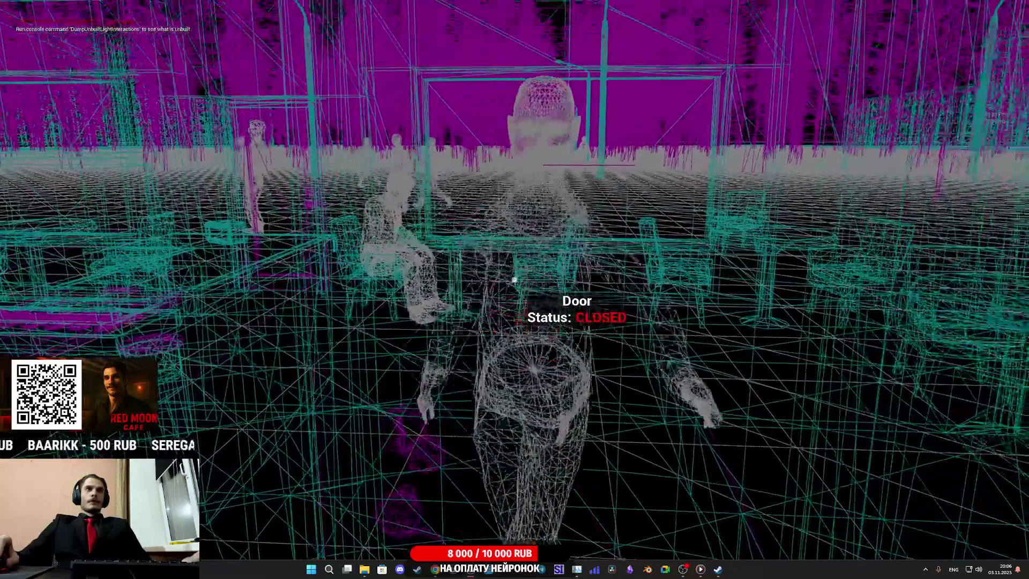
key(F3)
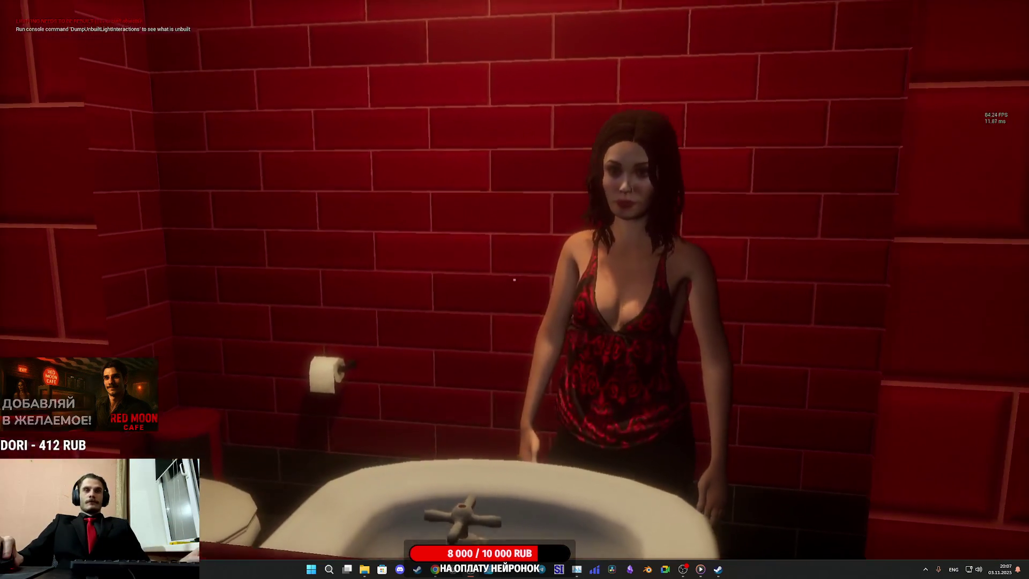
key(e)
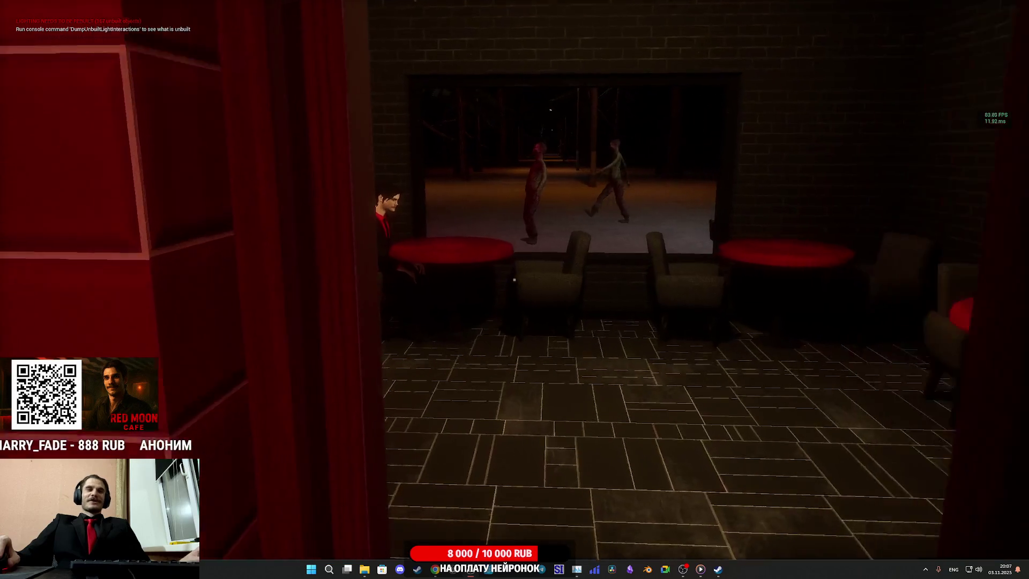
- Walk behind the counter to the cash register and ring the counter bell
key(w)
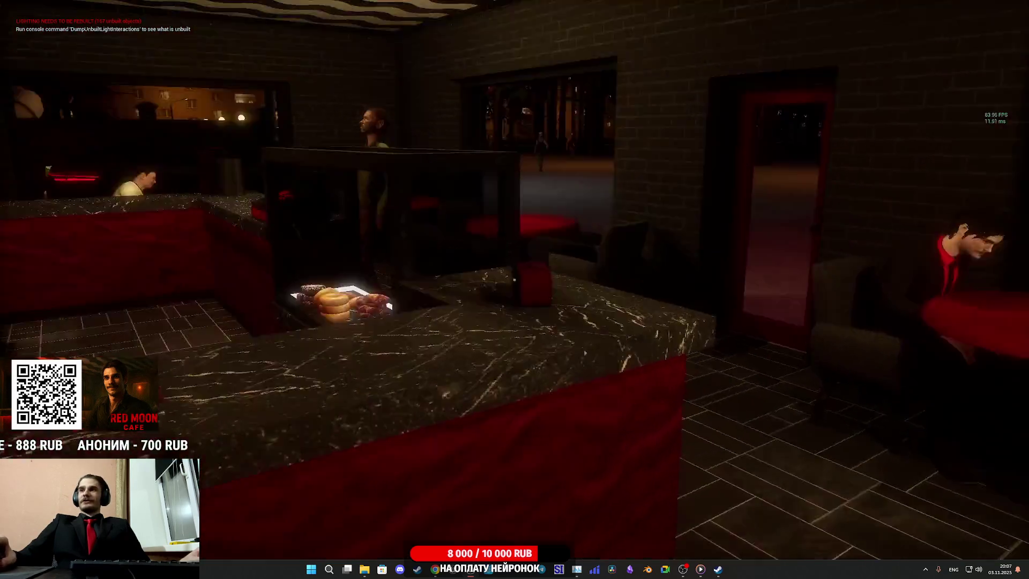
key(w)
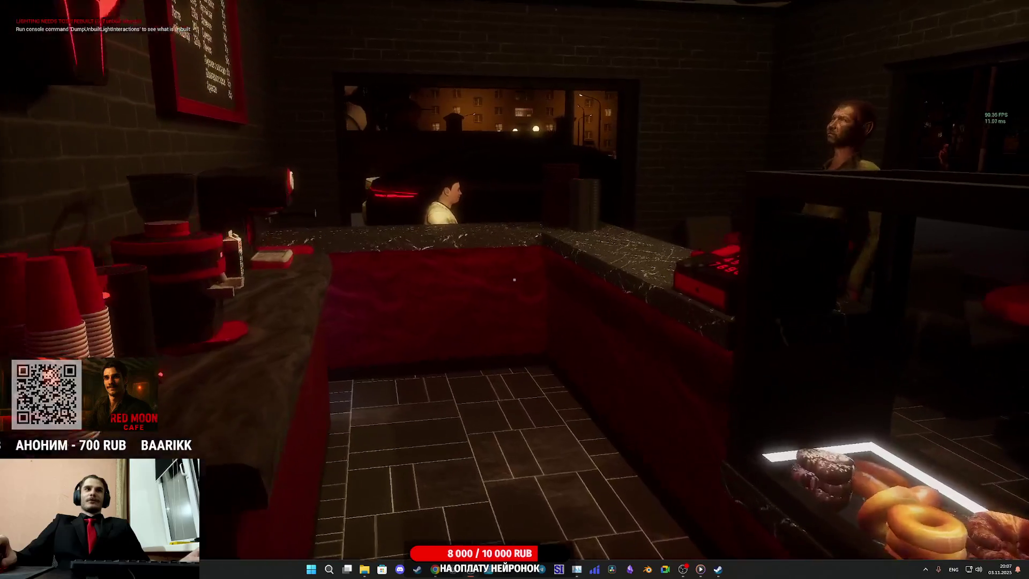
key(w)
key(w)
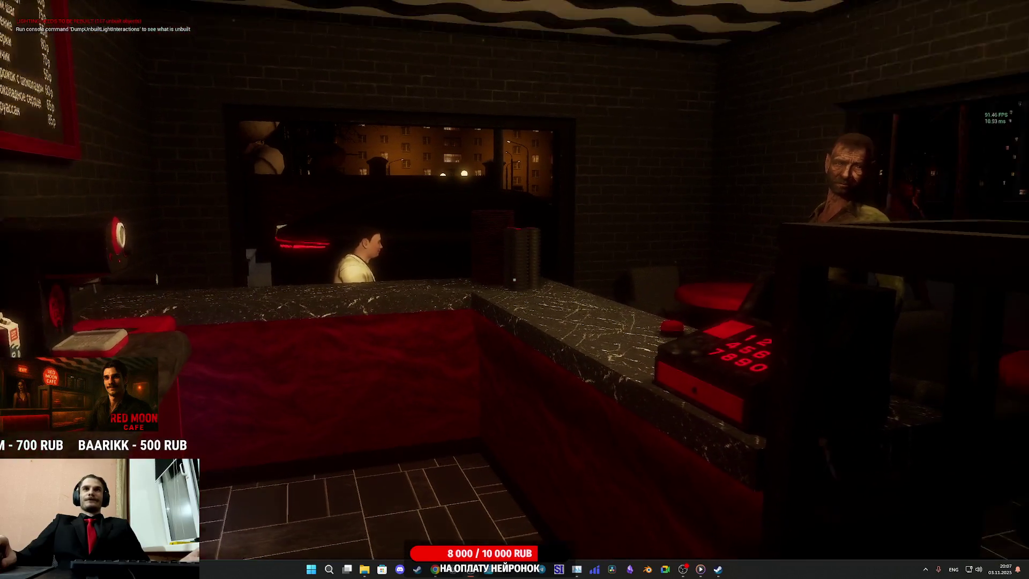
key(w)
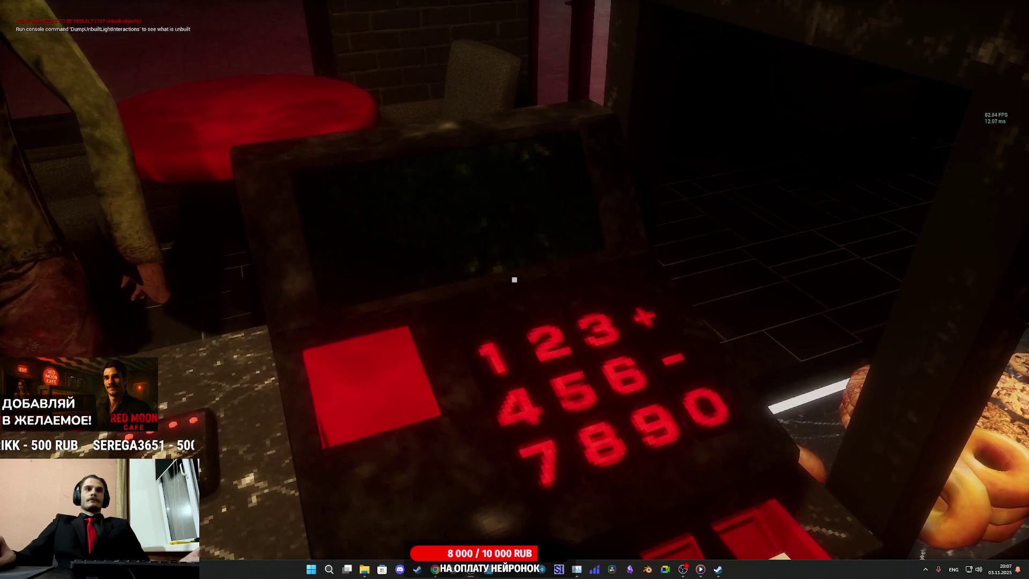
mouse_move(514, 280)
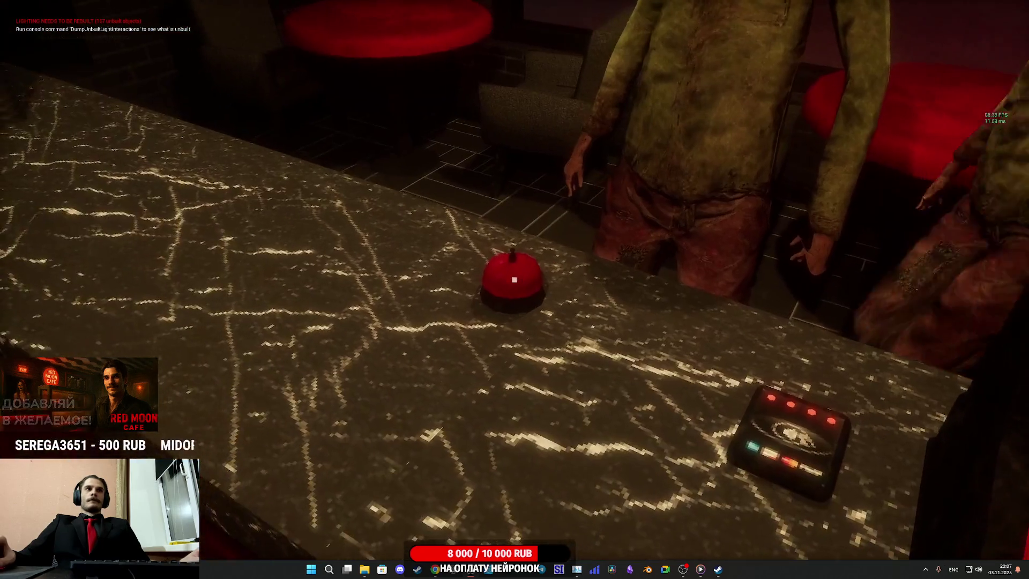
click(514, 279)
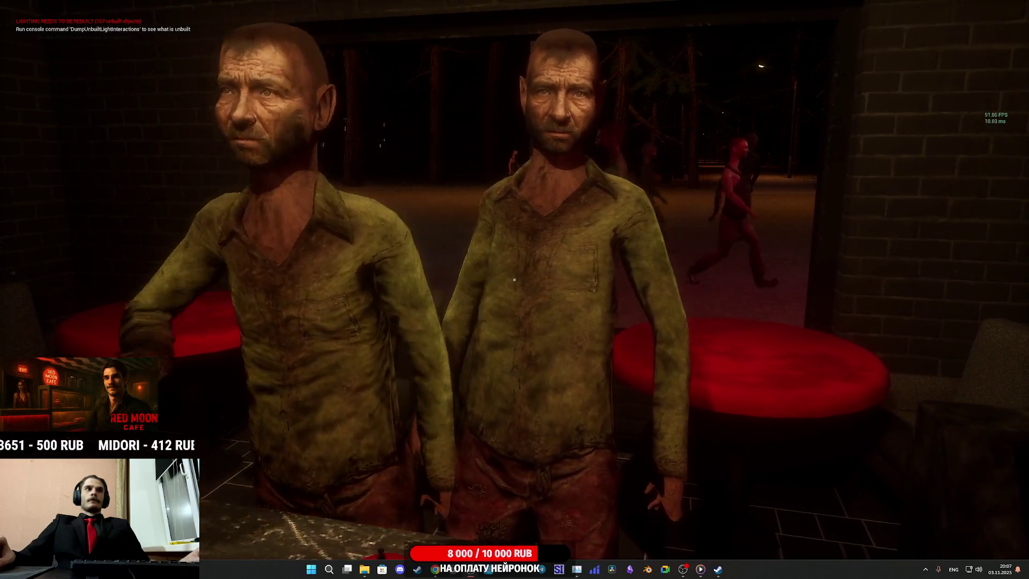
mouse_move(515, 279)
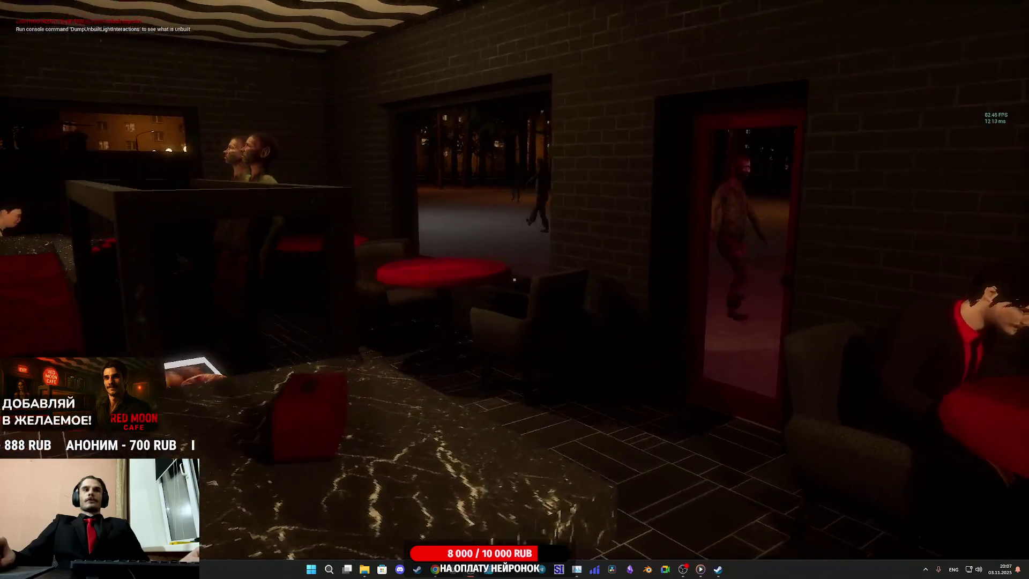
- Approach the customer at the counter, back away, and interact with the nearby customer
key(w)
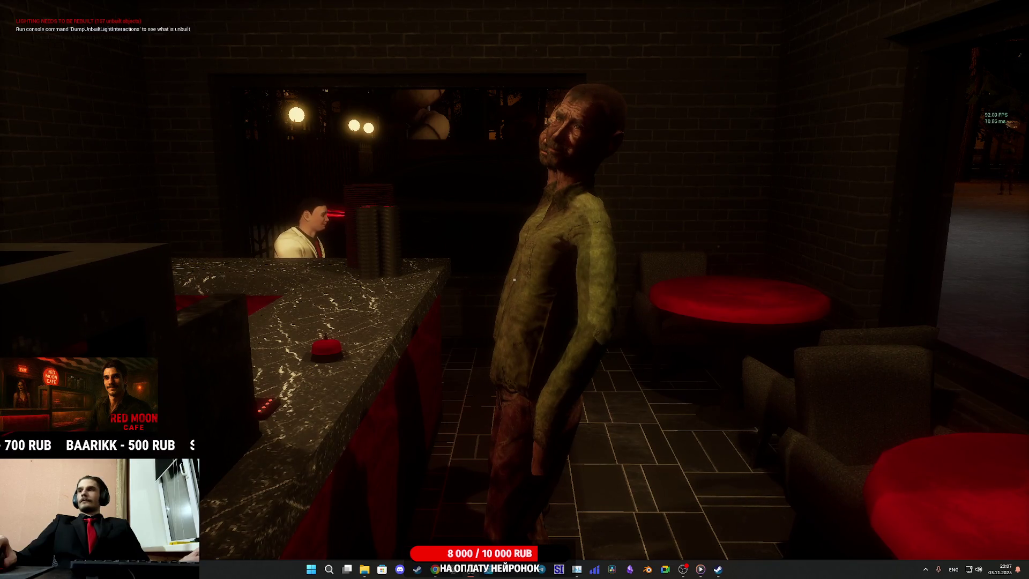
key(w)
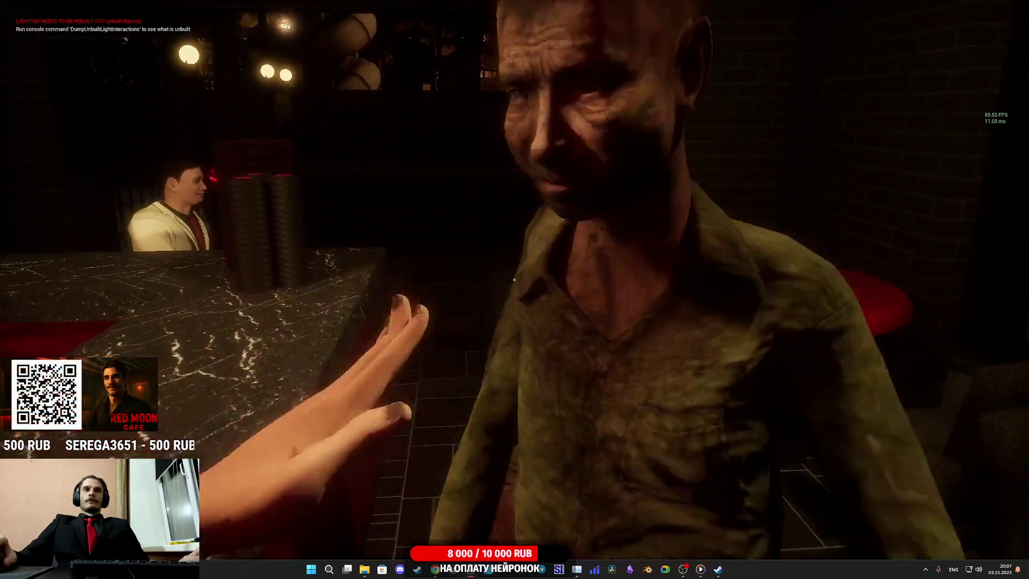
key(s)
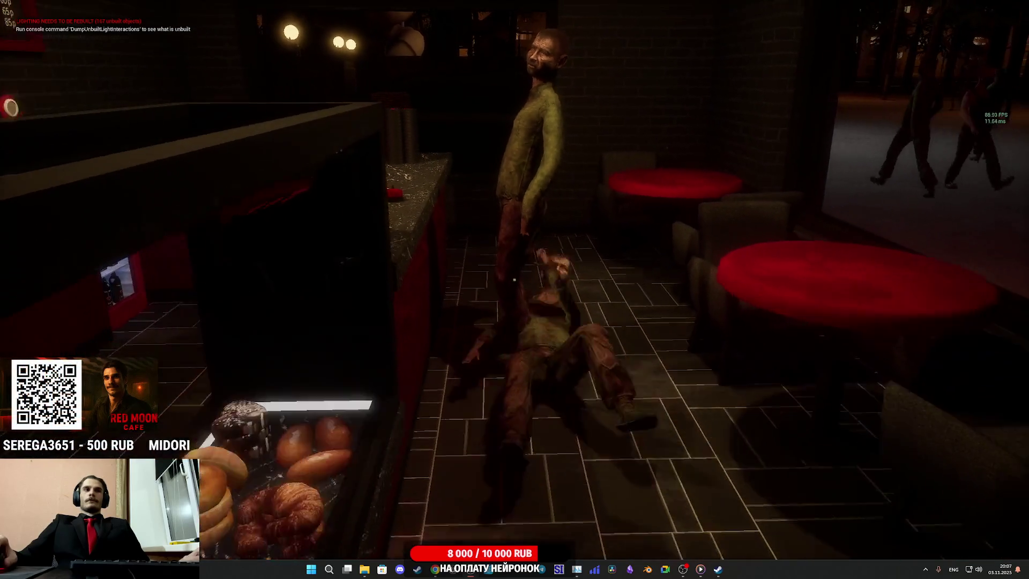
key(s)
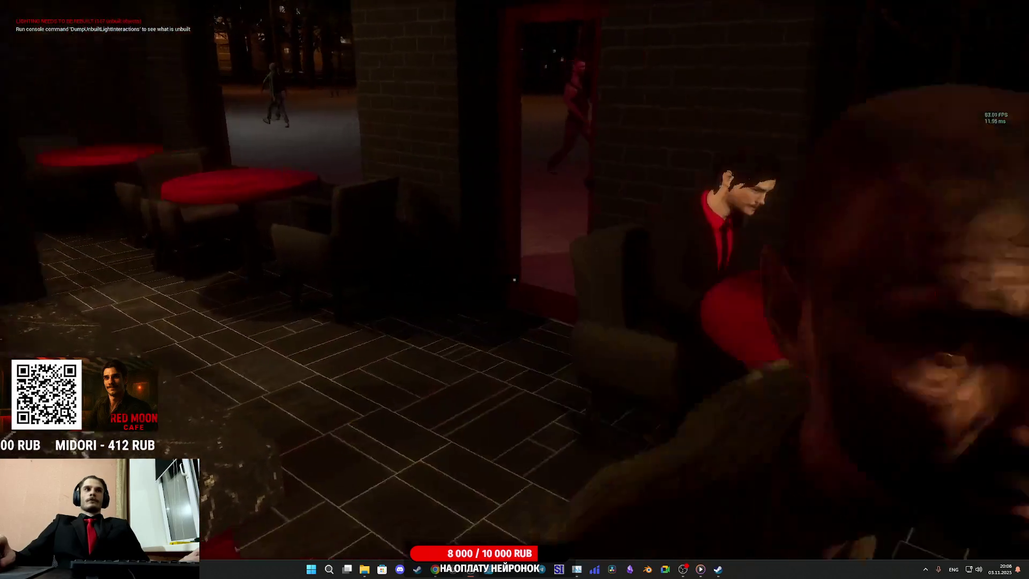
click(515, 279)
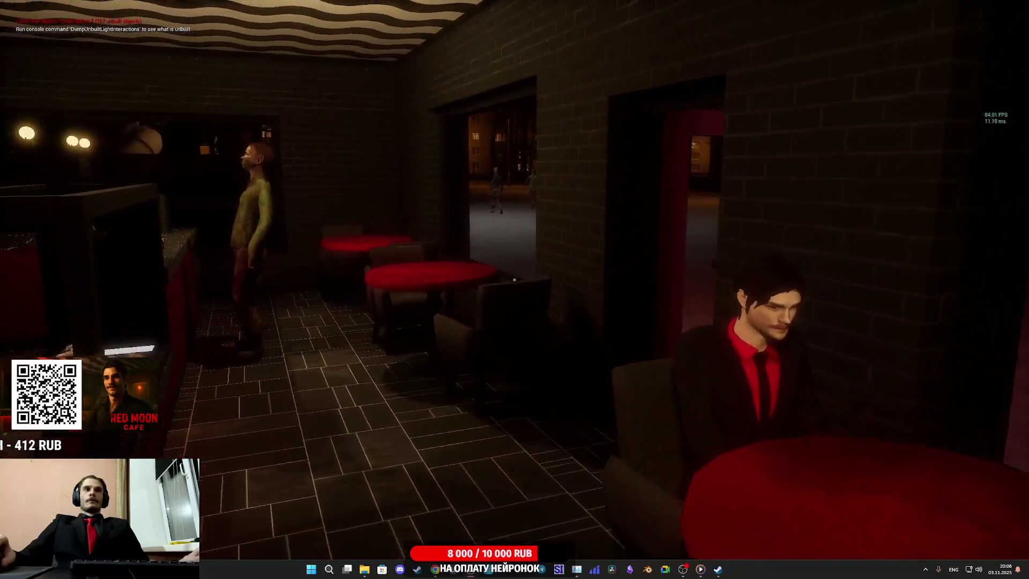
- Walk out onto the plaza toward the chair and NPCs, viewing in wireframe (F1) then lit (F3)
key(w)
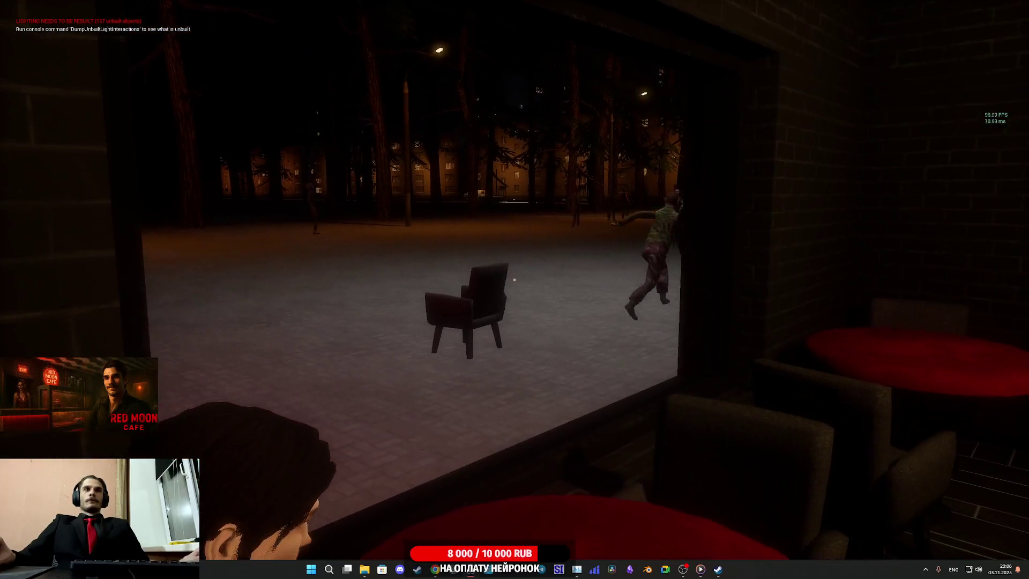
key(w)
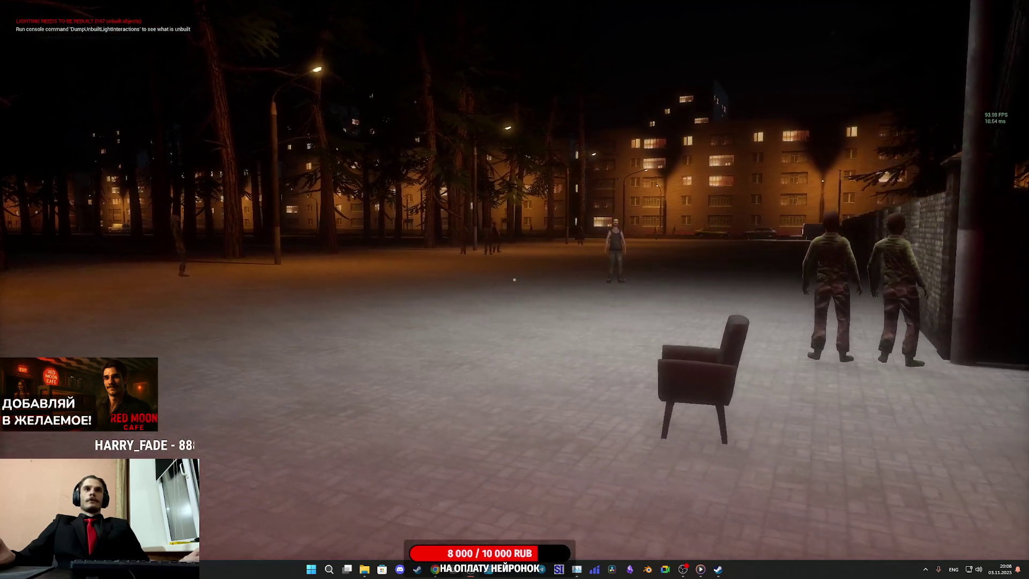
key(F1)
key(w)
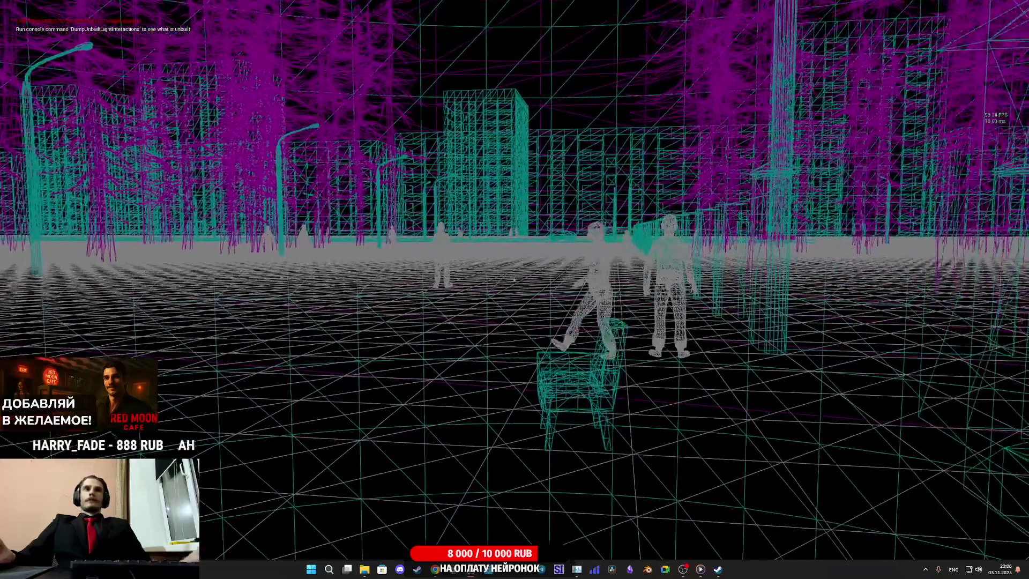
key(w)
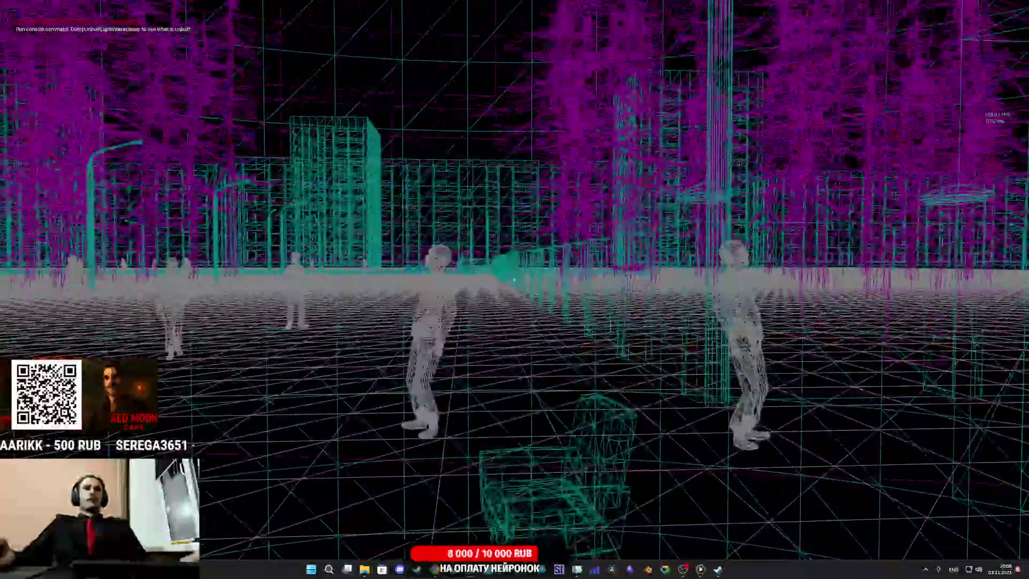
key(F3)
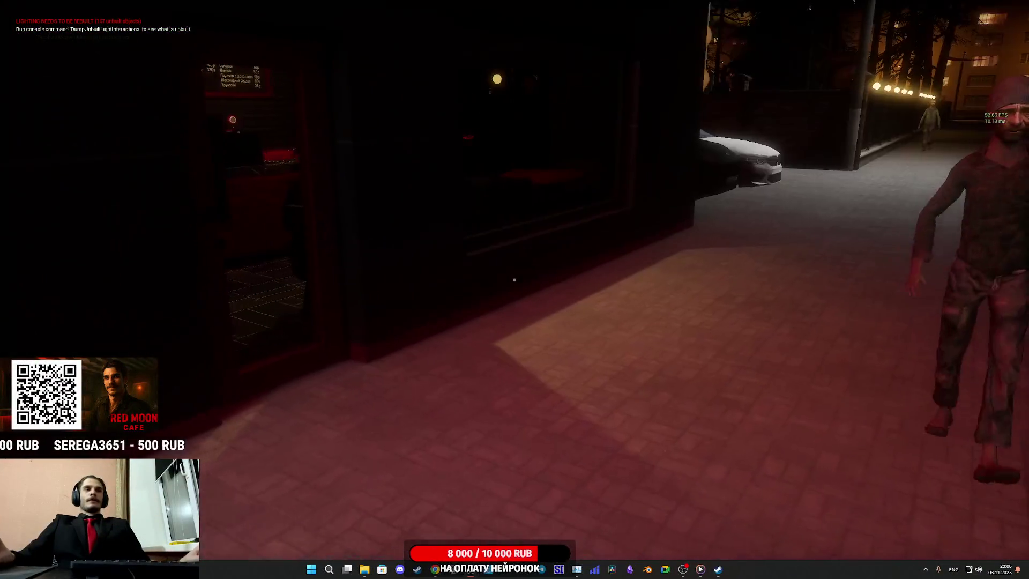
- Return to the counter and interact with the customer in green
key(w)
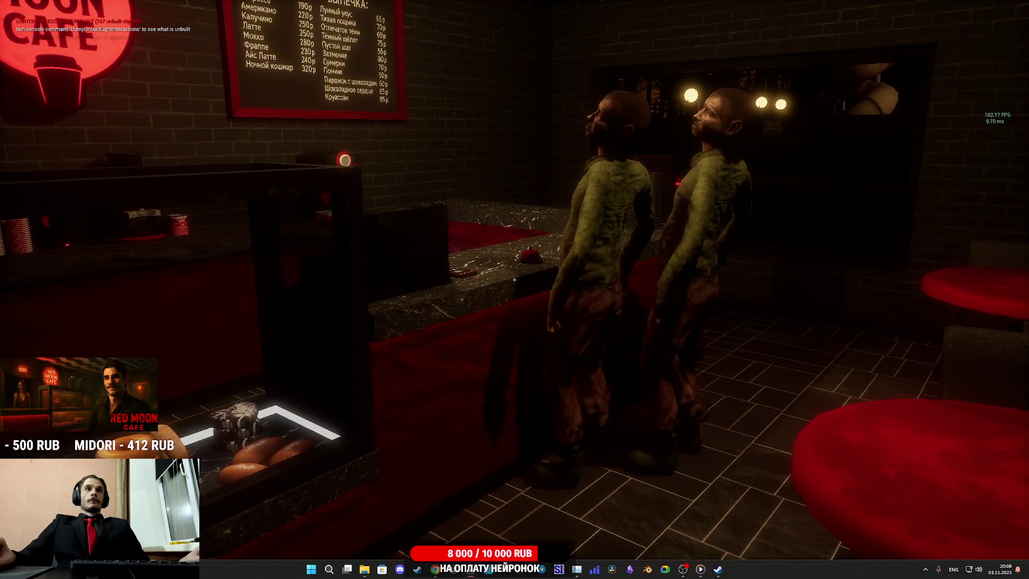
key(w)
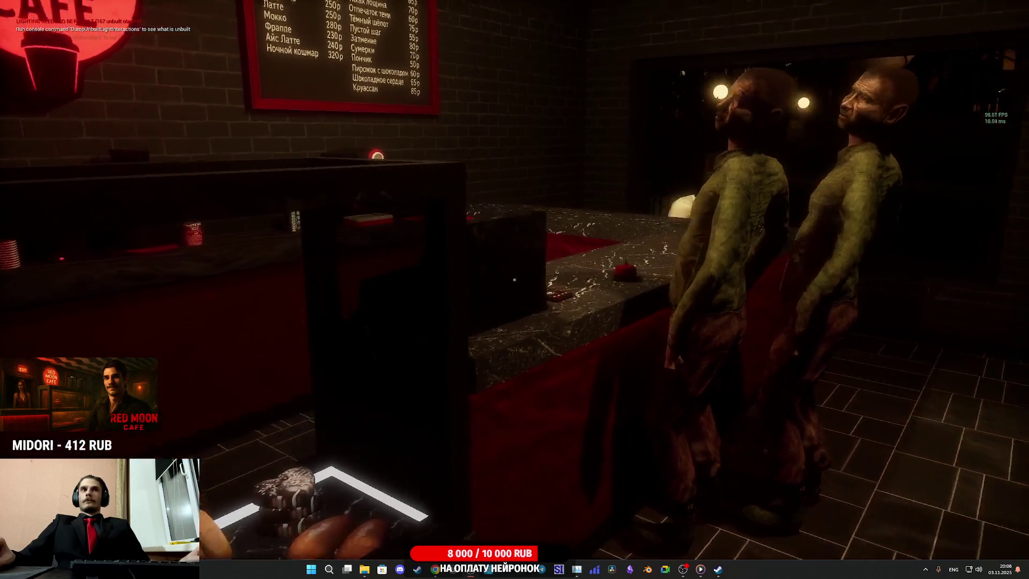
key(w)
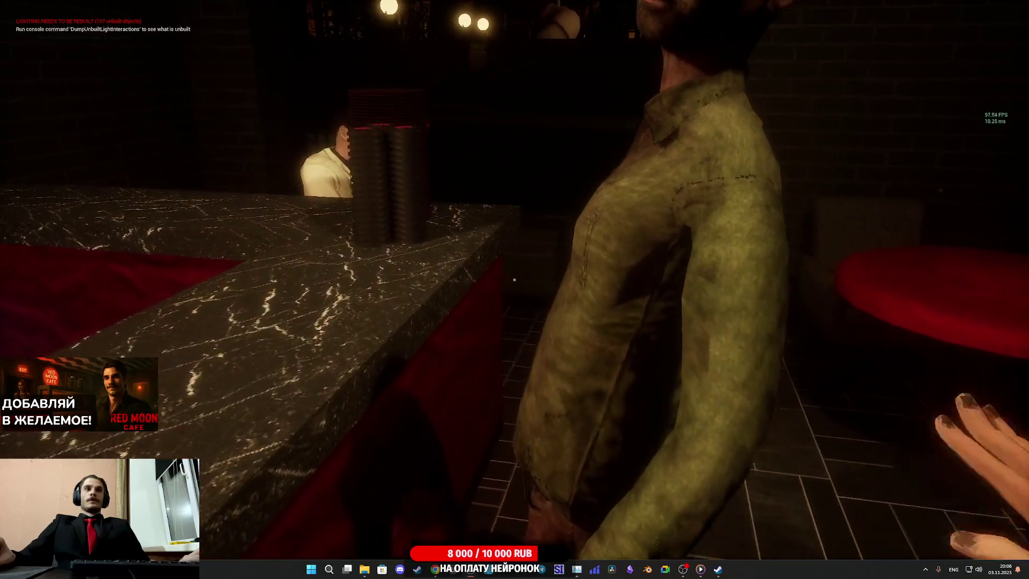
key(s)
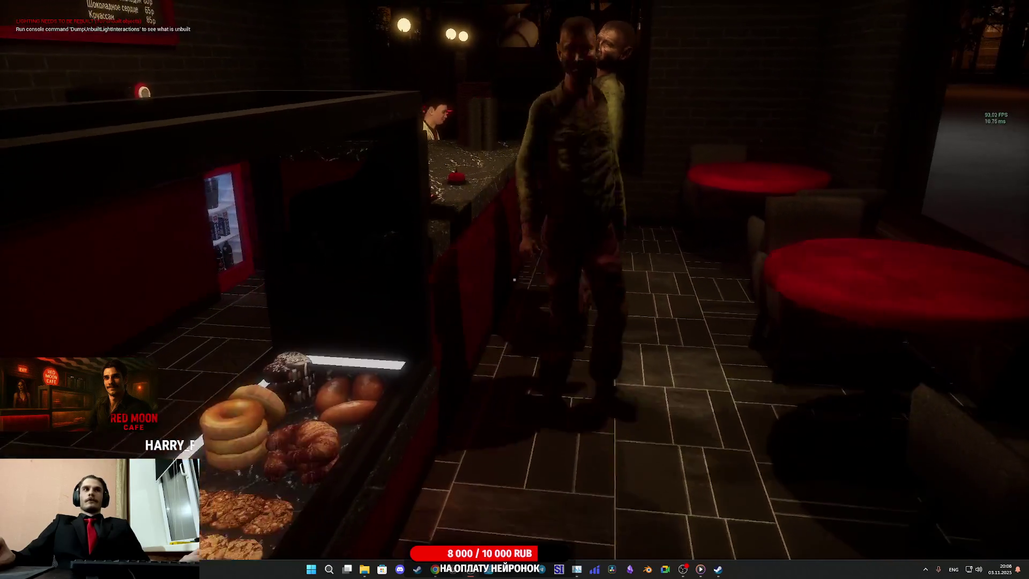
key(w)
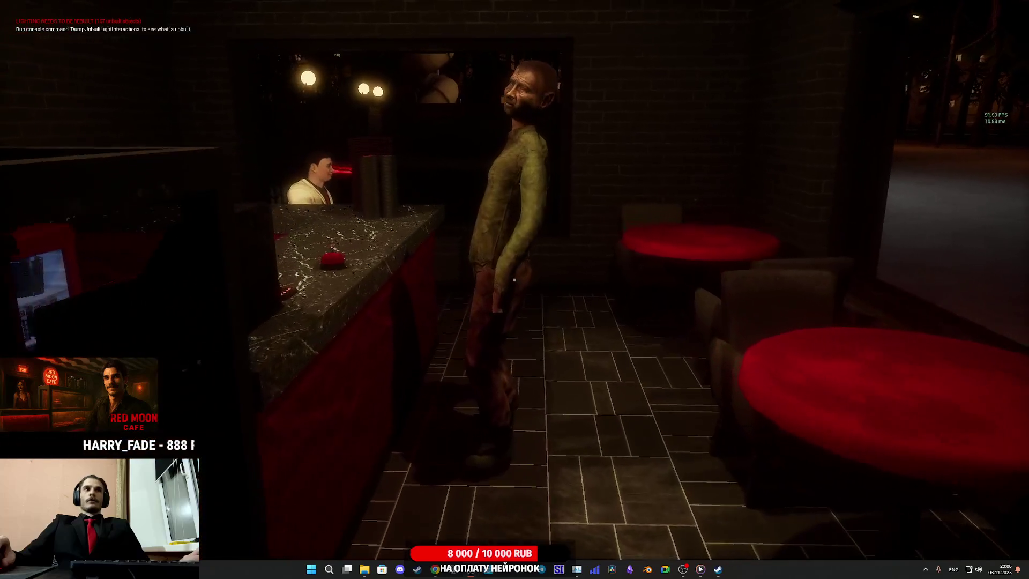
key(e)
- Cross the café to the open door, then stop the play-test and exit the game preview
key(w)
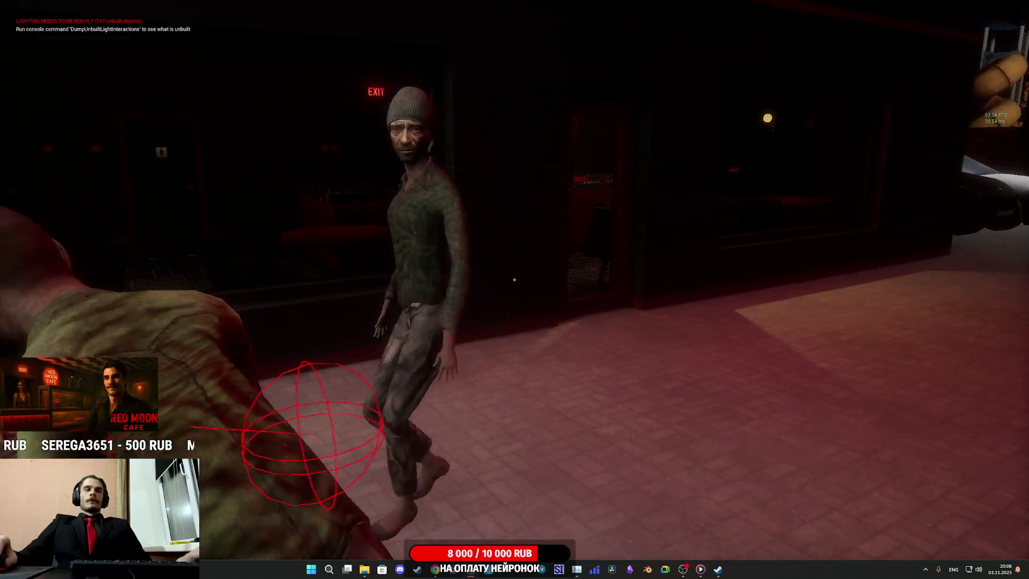
key(Escape)
key(F11)
- Bring the Cash_RegisterBP window forward and center its Client_Leave chain
mouse_move(476, 575)
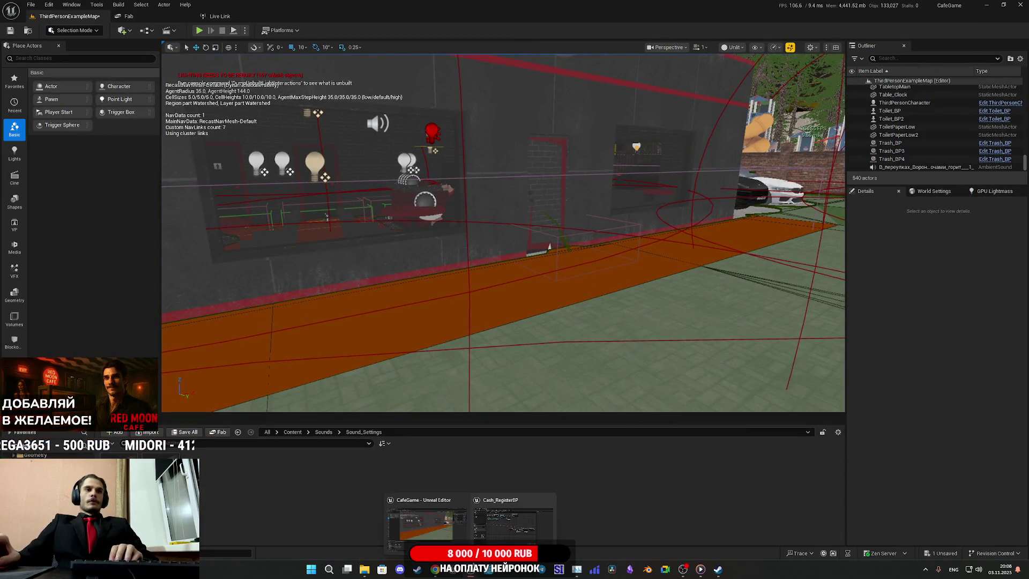
click(512, 523)
drag(465, 336, 448, 364)
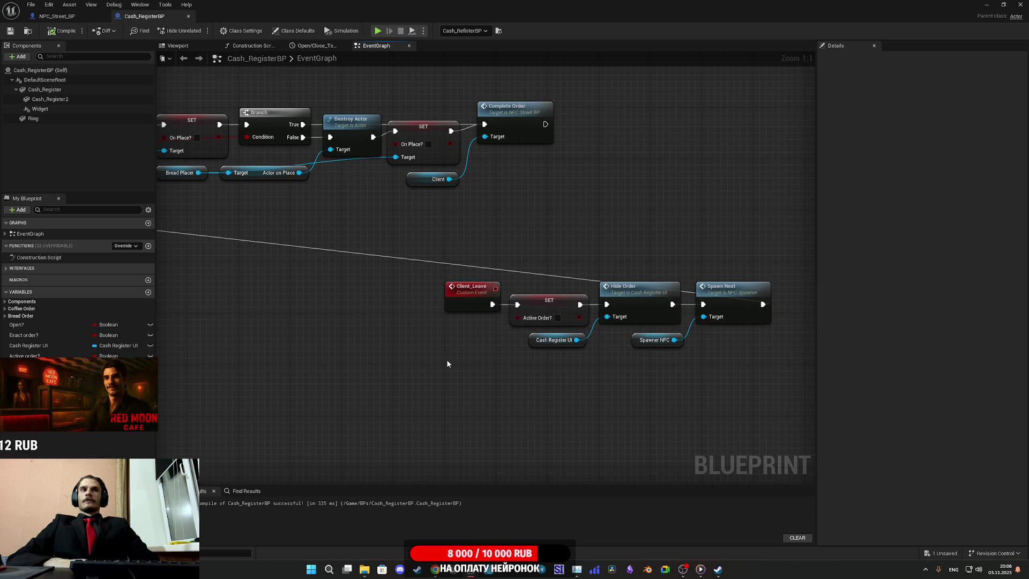
drag(649, 260, 516, 266)
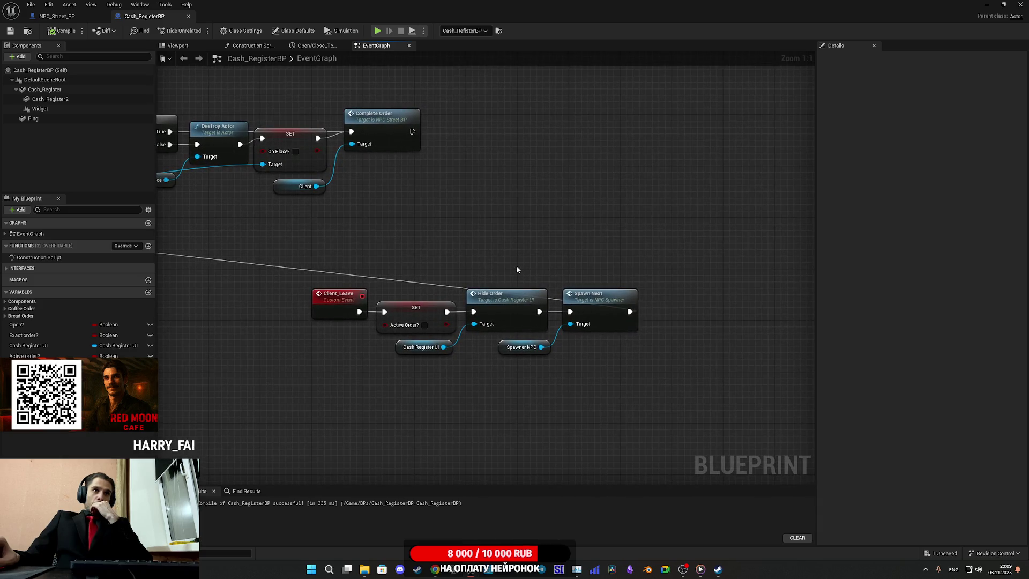
- Apply an action from Spawn Next's context menu, then navigate back to the Client_Leave chain
mouse_move(609, 305)
mouse_down()
mouse_move(621, 299)
mouse_move(606, 307)
mouse_up()
right_click(606, 307)
click(567, 250)
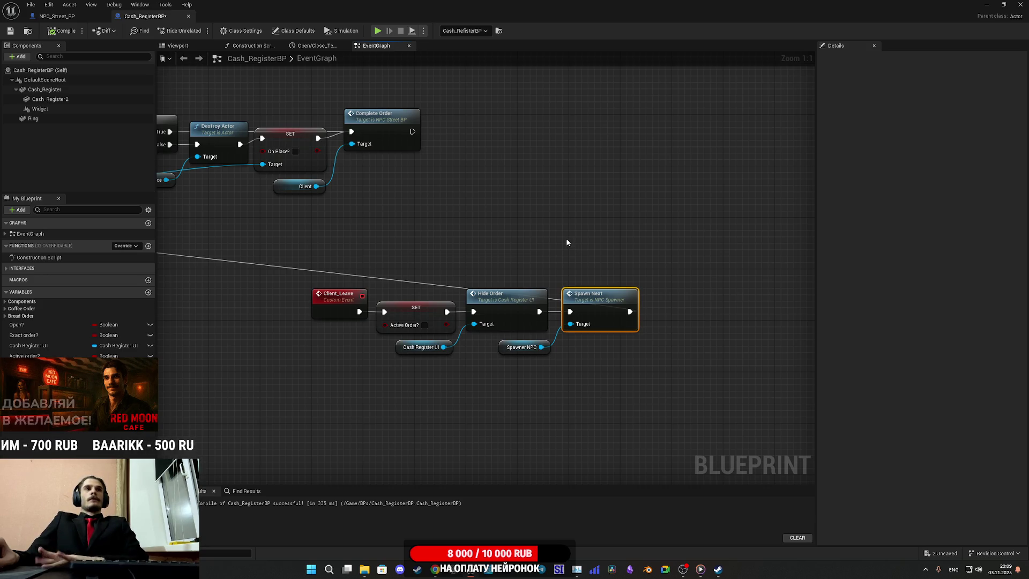
mouse_move(571, 240)
mouse_down()
mouse_move(765, 252)
mouse_move(725, 260)
mouse_move(526, 241)
mouse_up()
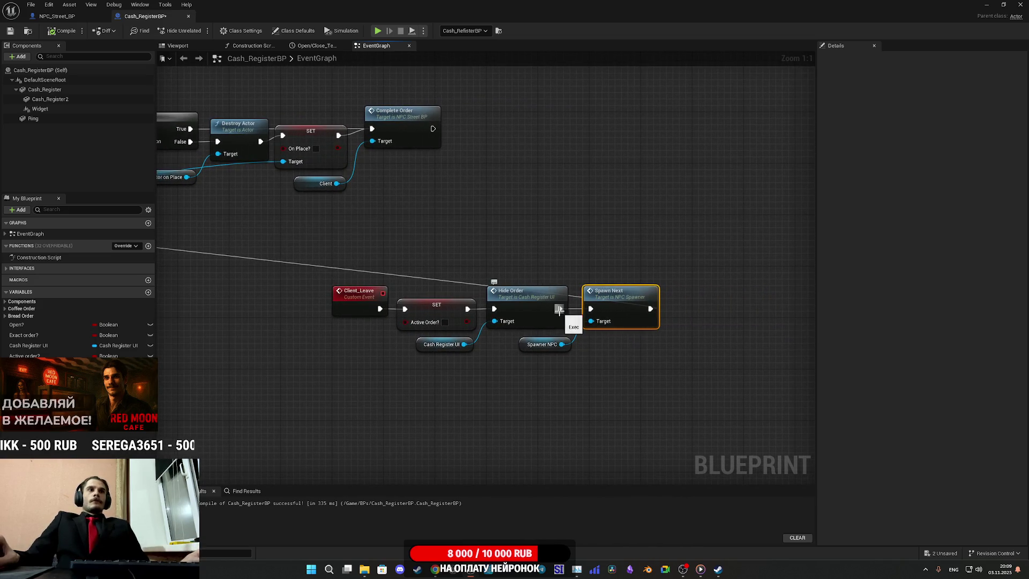
double_click(30, 234)
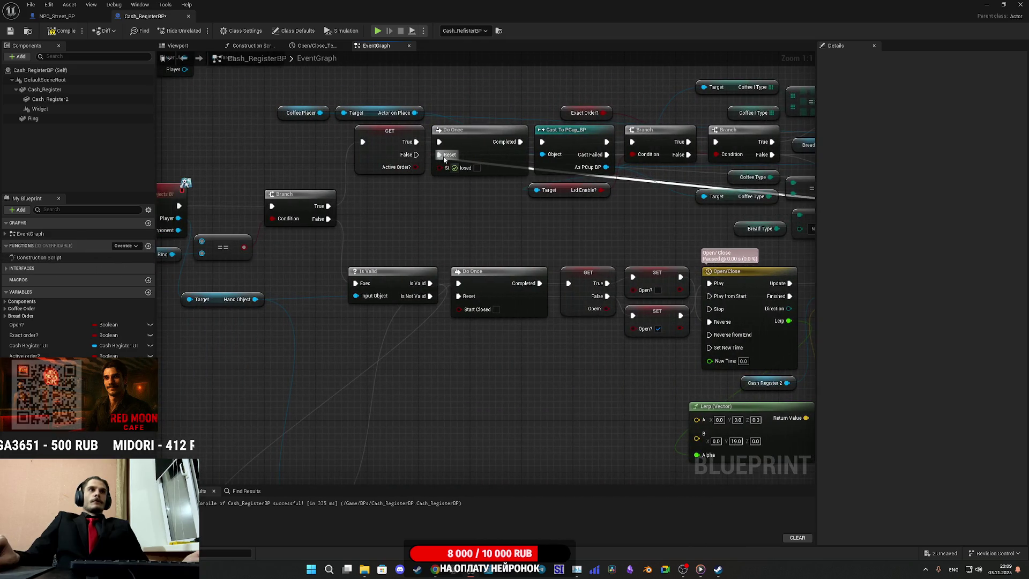
drag(437, 228, 244, 193)
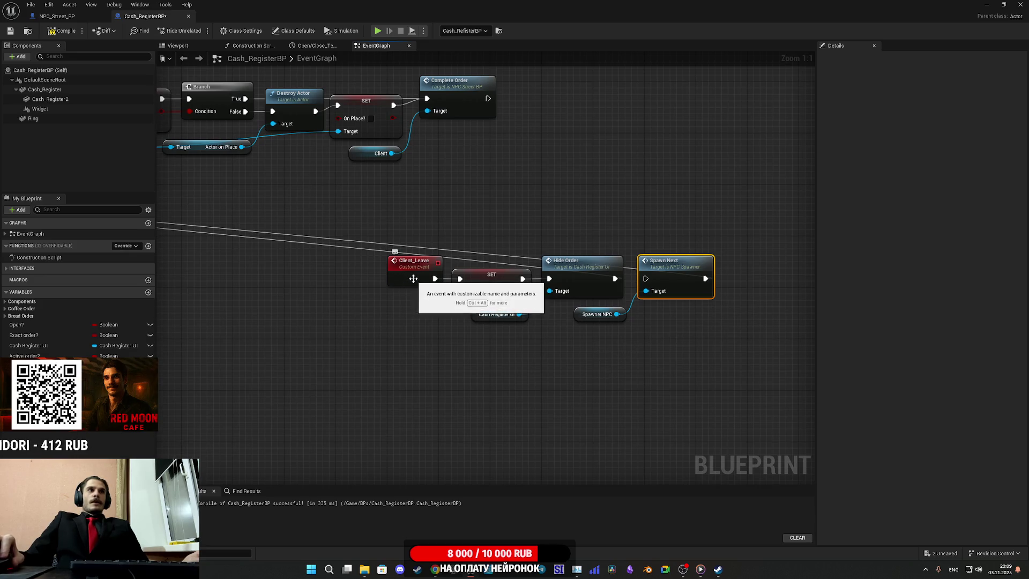
- Save Cash_RegisterBP, switch to NPC_Street_BP, and bring the Walk_To_Delete and Complete_Order events into view
click(10, 31)
click(56, 16)
scroll(612, 364, up, 2)
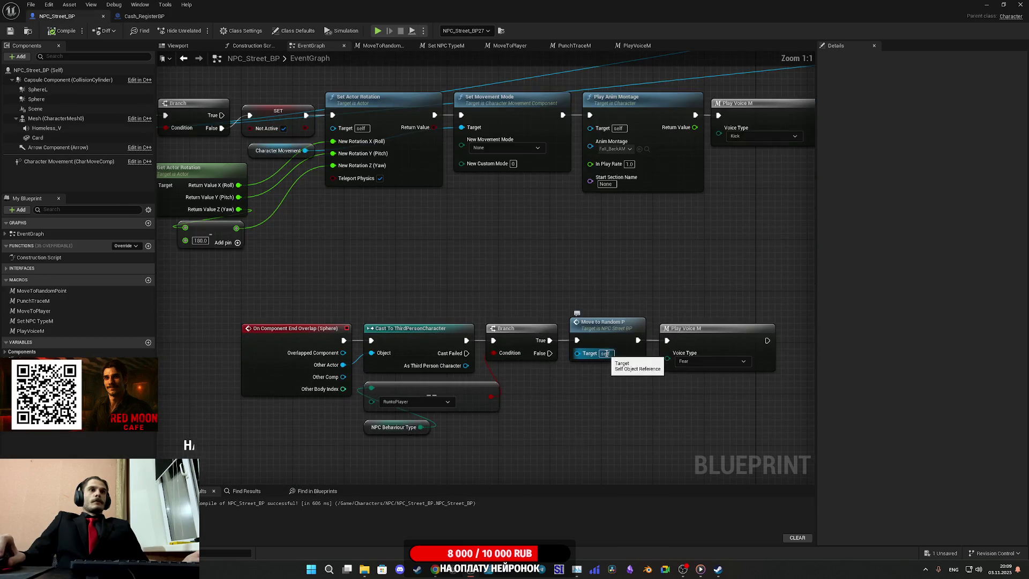
drag(617, 370, 566, 283)
scroll(567, 283, down, 4)
drag(548, 324, 391, 114)
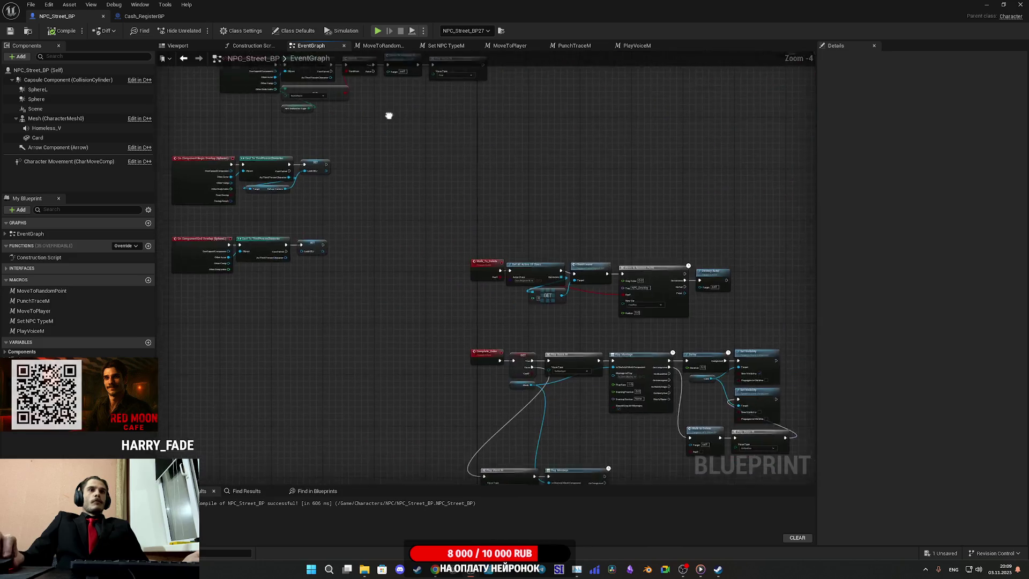
scroll(439, 222, up, 4)
- Select the top row of Walk_To_Delete nodes, then select the Client Leave node
drag(410, 195, 288, 199)
mouse_move(255, 246)
mouse_down()
mouse_move(423, 136)
mouse_move(780, 113)
mouse_up()
click(548, 101)
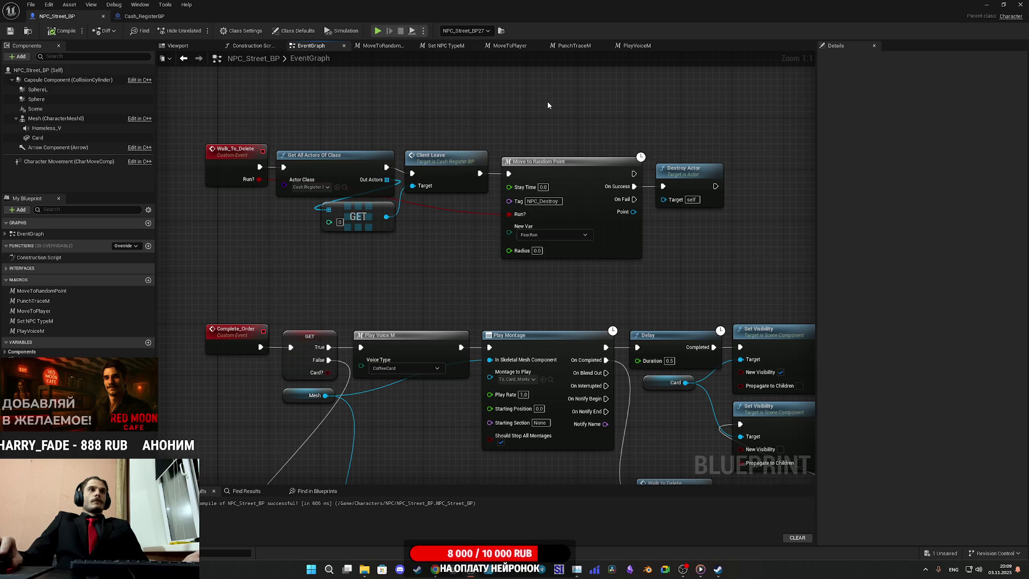
drag(547, 101, 510, 117)
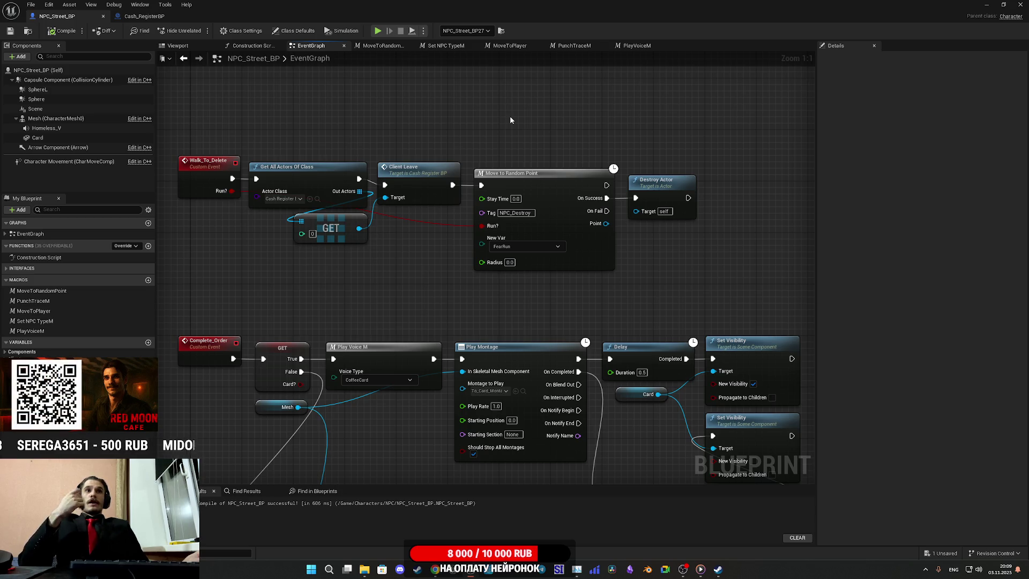
mouse_move(448, 123)
mouse_down()
mouse_move(418, 231)
mouse_move(386, 219)
mouse_move(399, 219)
mouse_move(427, 135)
mouse_up()
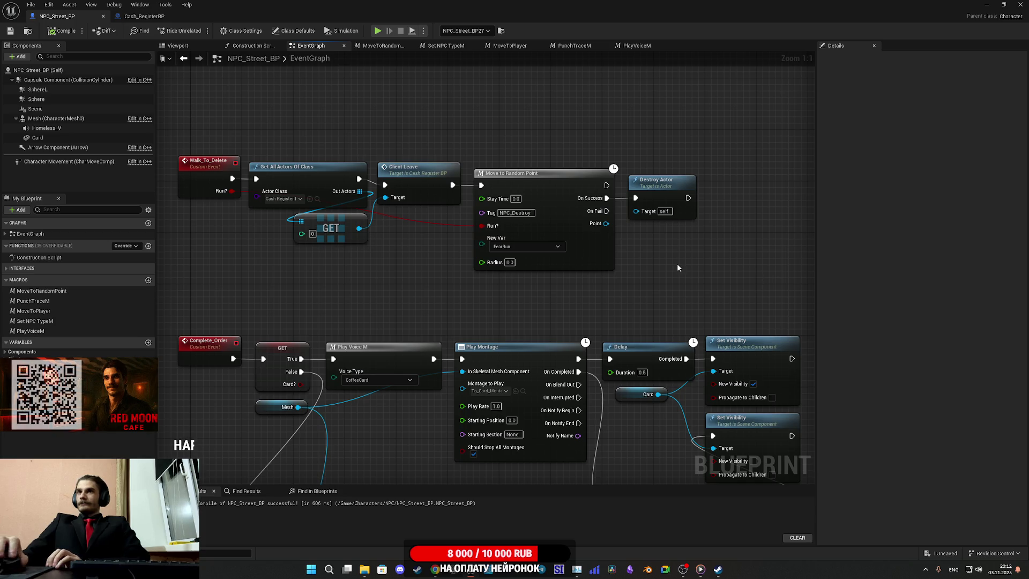
- Leave the Walk_To_Delete graph and switch to the Cash_RegisterBP tab showing Client_Leave calling Spawn Next
drag(625, 292, 587, 295)
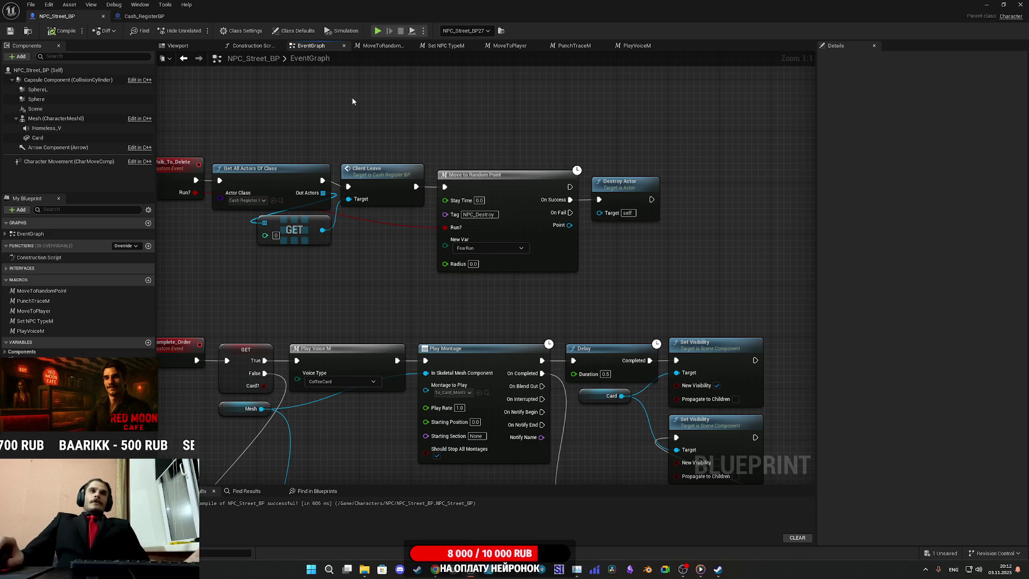
click(164, 22)
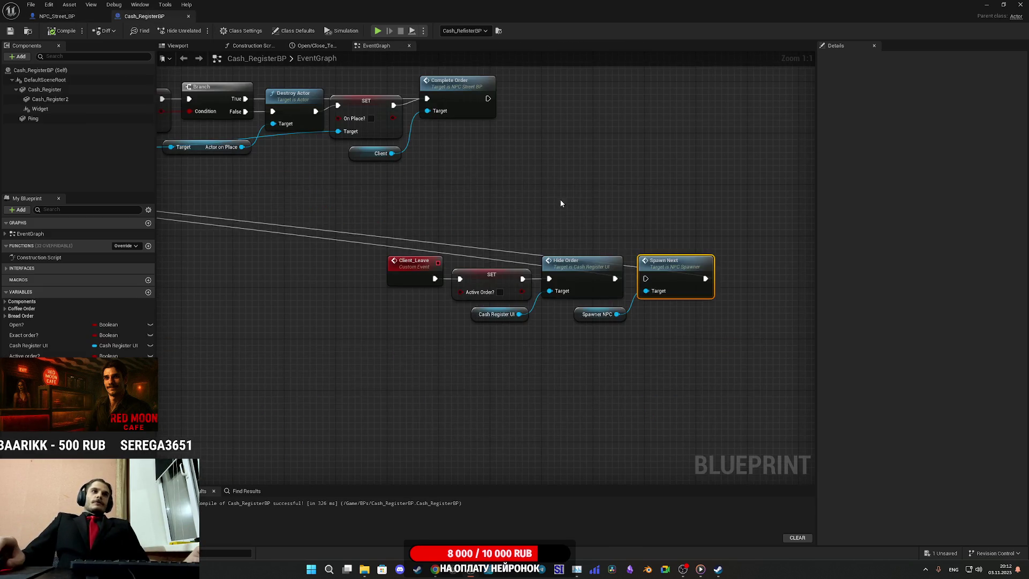
- Select the Spawn Next node and its Spawner NPC reference and carry them across the graph
drag(590, 221, 558, 234)
mouse_move(627, 356)
mouse_down()
mouse_move(593, 327)
mouse_move(539, 322)
mouse_up()
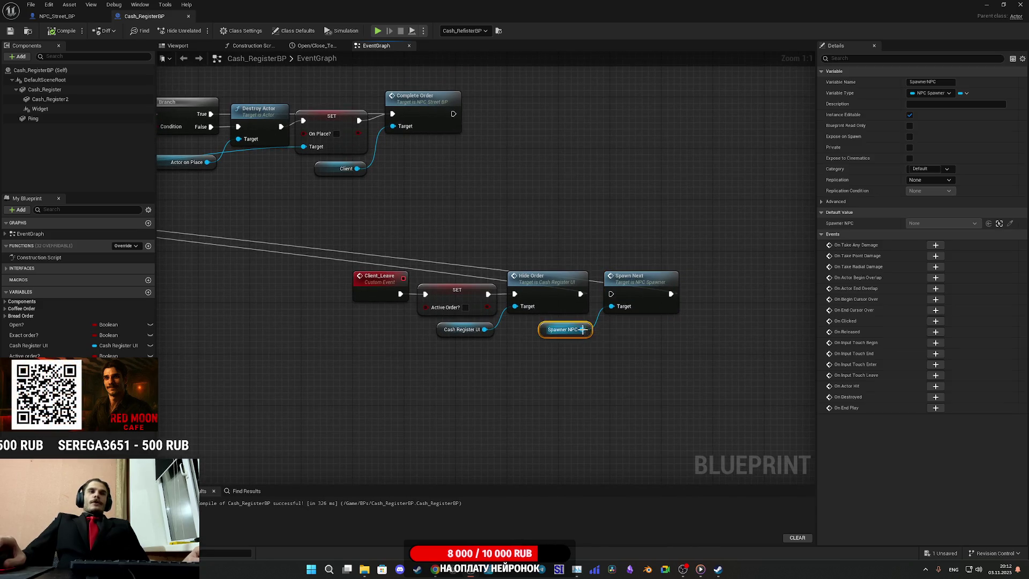
ctrl+click(640, 291)
mouse_move(640, 291)
mouse_down()
mouse_move(561, 268)
mouse_move(266, 242)
mouse_move(266, 251)
mouse_up()
mouse_move(334, 249)
mouse_down()
mouse_move(489, 242)
mouse_move(735, 275)
mouse_move(597, 311)
mouse_move(388, 339)
mouse_move(689, 332)
mouse_move(485, 329)
mouse_up()
drag(416, 298, 733, 287)
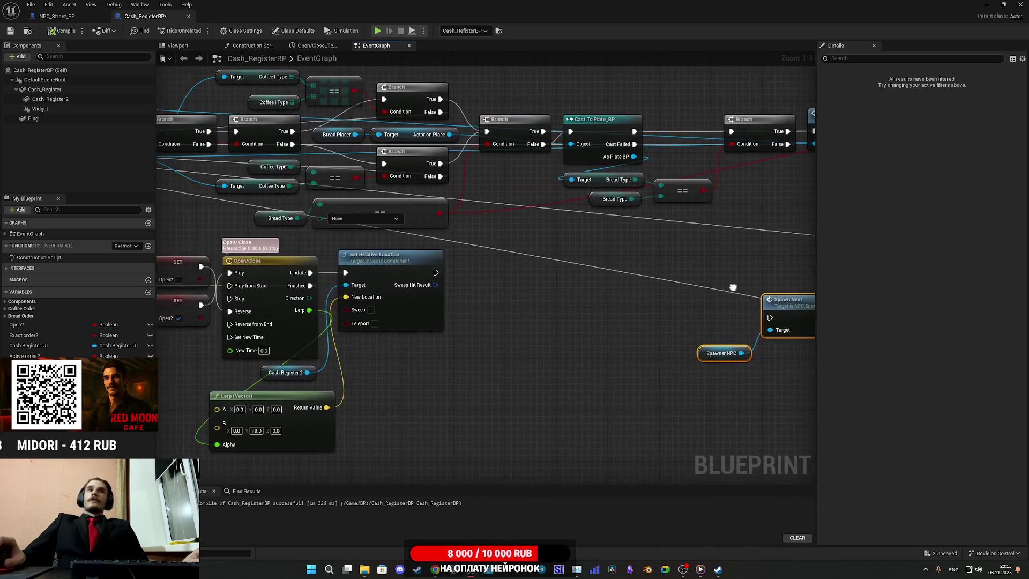
scroll(719, 296, down, 2)
mouse_move(668, 306)
mouse_down()
mouse_move(638, 333)
mouse_move(479, 325)
mouse_up()
mouse_move(439, 368)
mouse_down()
mouse_move(742, 397)
mouse_move(575, 391)
mouse_move(749, 369)
mouse_up()
scroll(742, 397, down, 1)
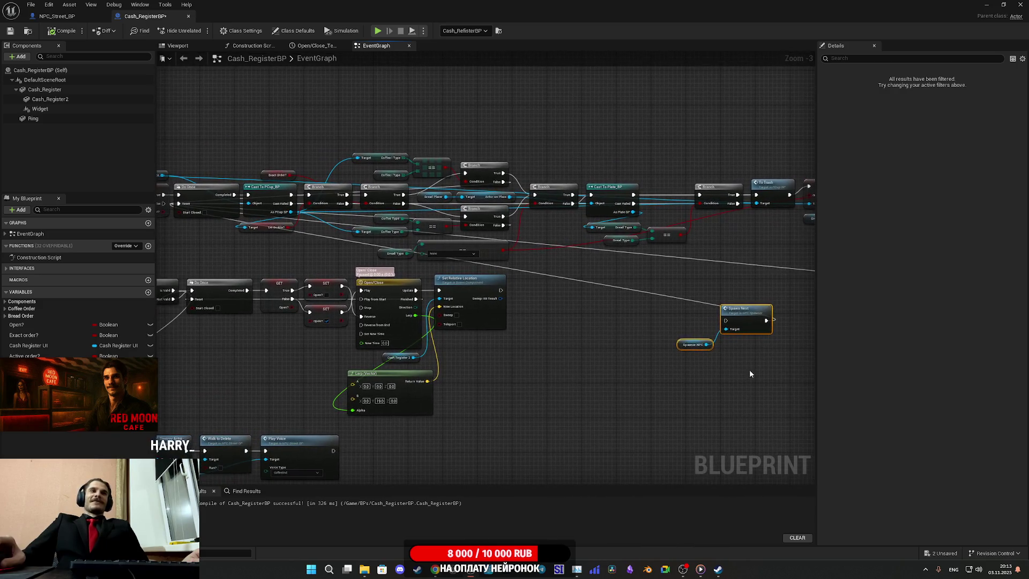
mouse_move(678, 311)
mouse_down()
mouse_move(260, 359)
mouse_move(612, 359)
mouse_move(401, 360)
mouse_up()
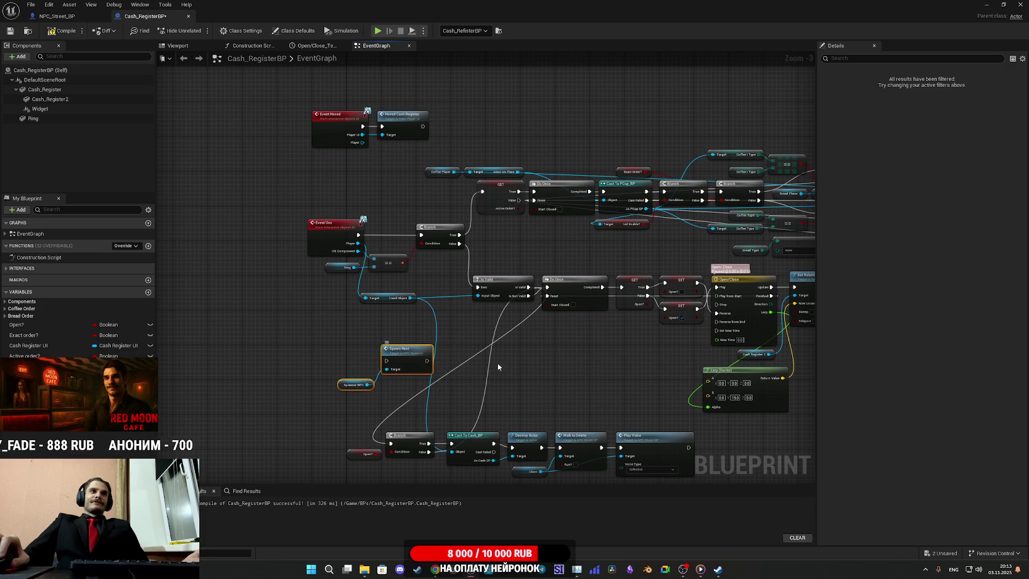
- Place Spawn Next right after Play Voice, with Spawner NPC pulled clear below it
drag(740, 370, 268, 364)
scroll(463, 334, up, 3)
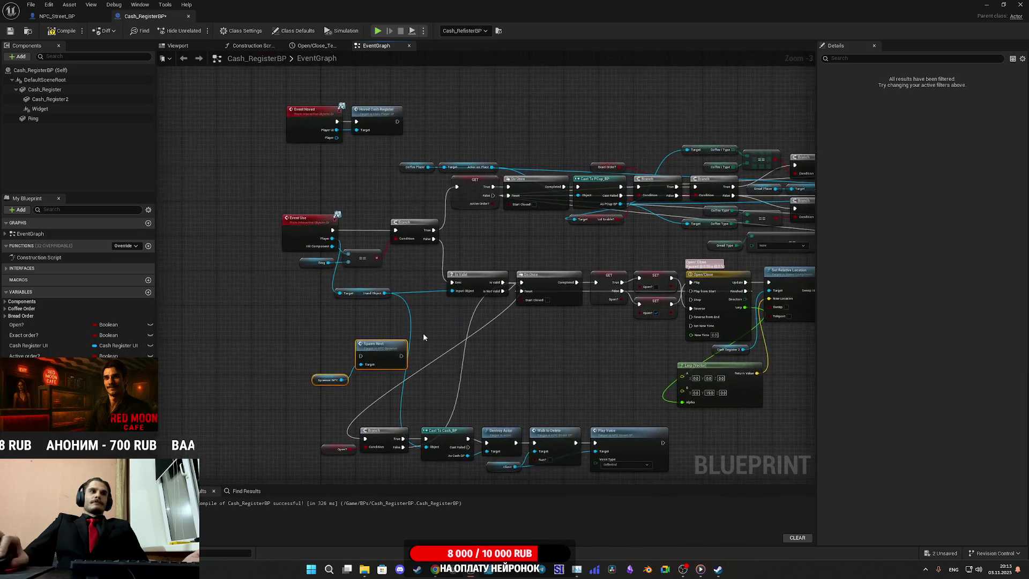
drag(463, 335, 428, 344)
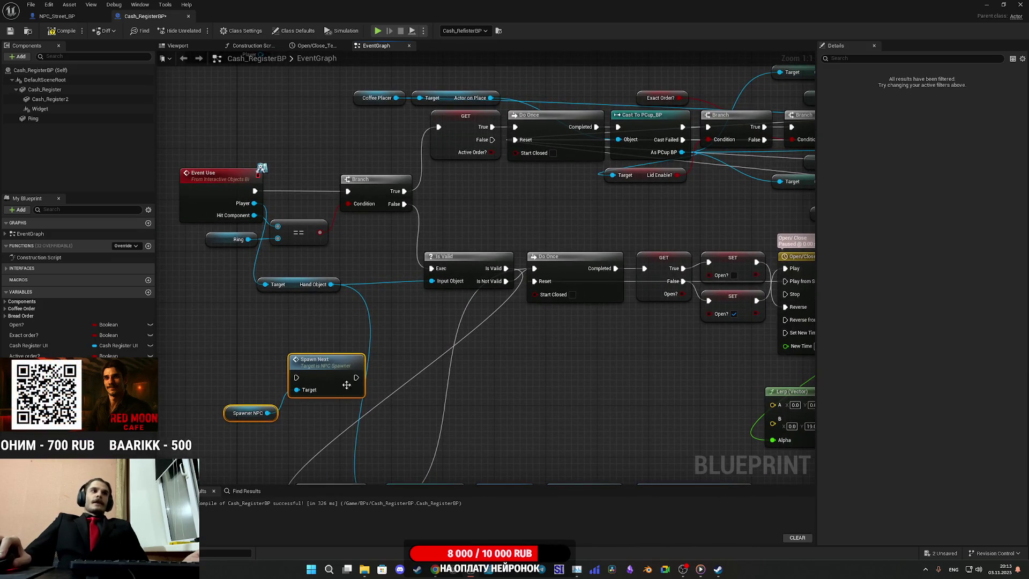
drag(562, 362, 462, 152)
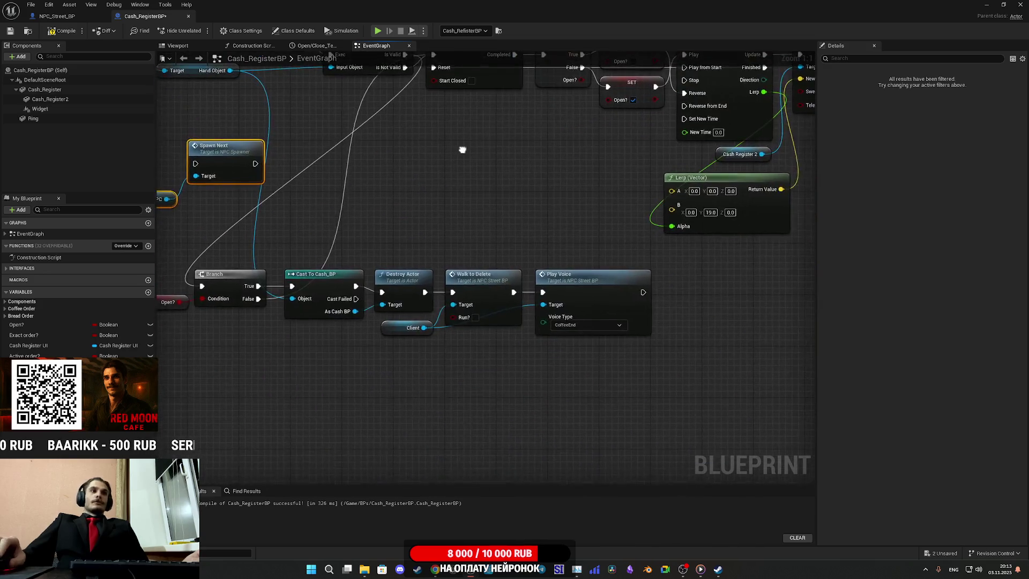
drag(368, 219, 528, 241)
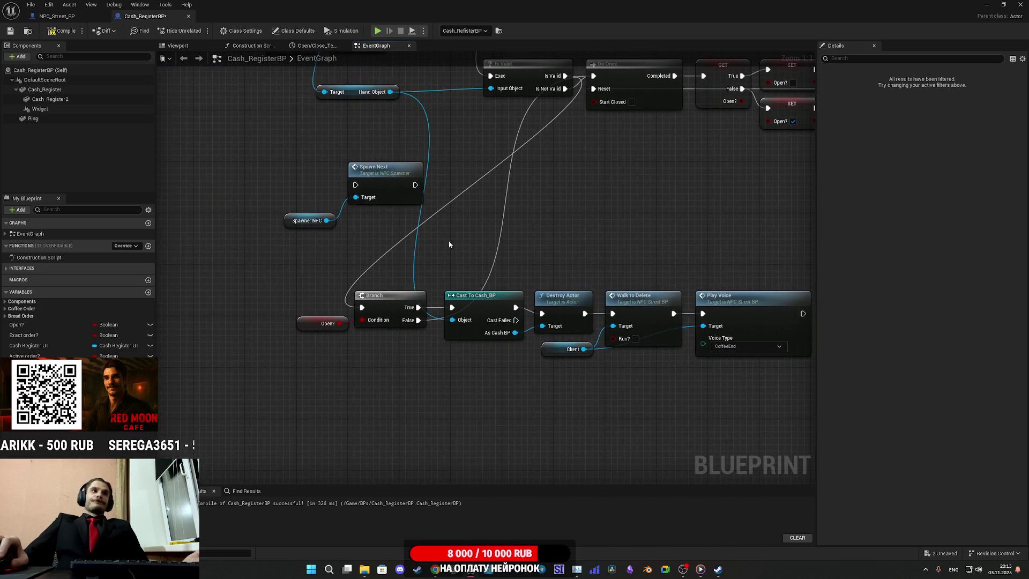
drag(377, 176, 777, 394)
mouse_move(801, 325)
mouse_down()
mouse_move(566, 310)
mouse_move(520, 390)
mouse_move(632, 335)
mouse_move(613, 297)
mouse_up()
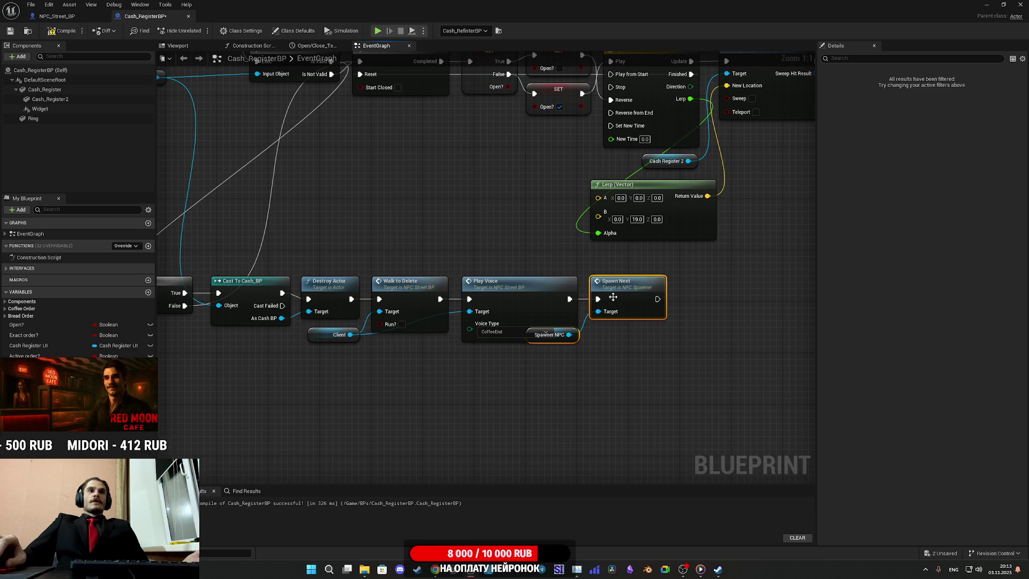
drag(595, 345, 578, 339)
click(614, 347)
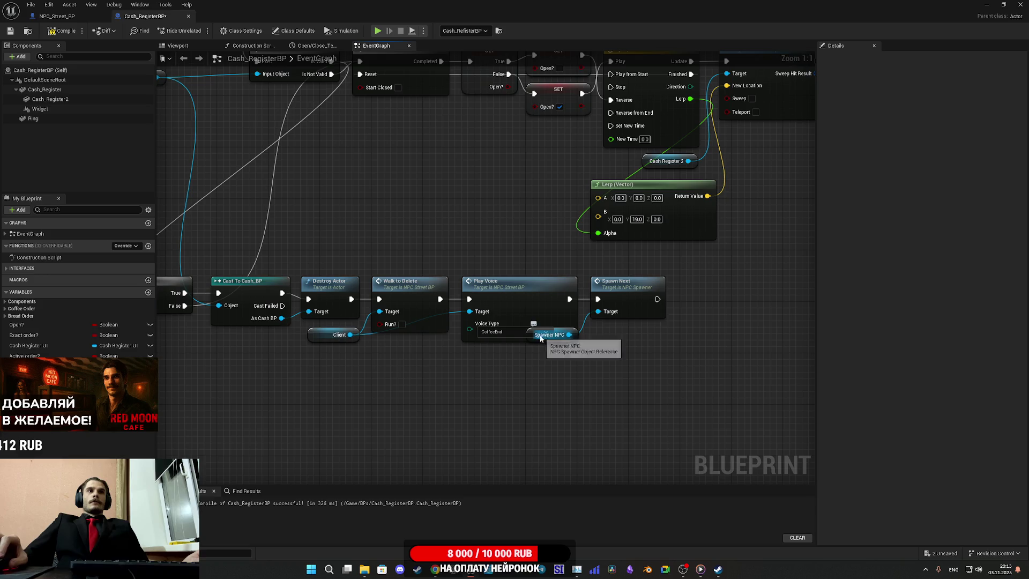
mouse_move(528, 339)
mouse_down()
mouse_move(544, 353)
mouse_move(525, 366)
mouse_up()
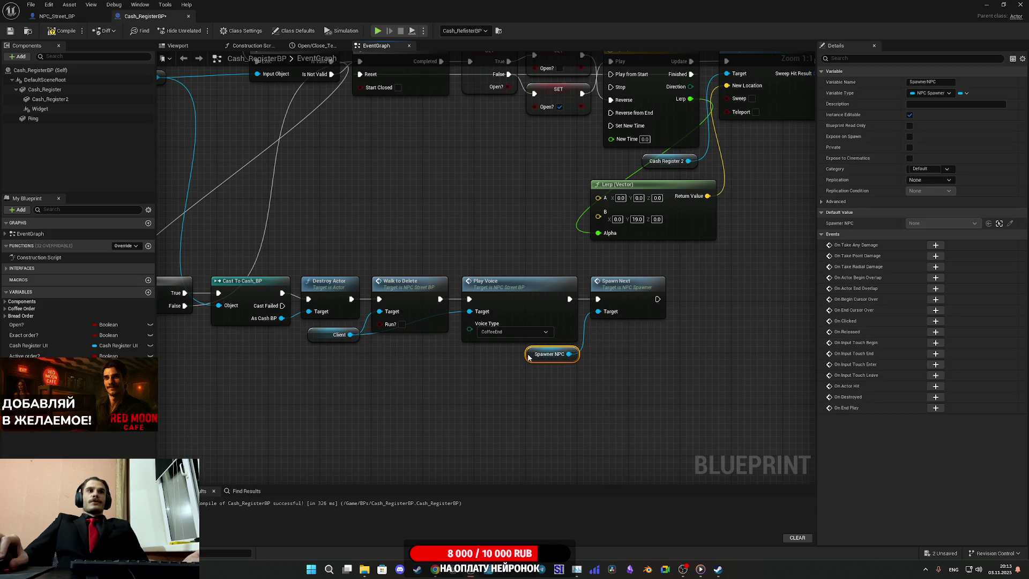
click(627, 367)
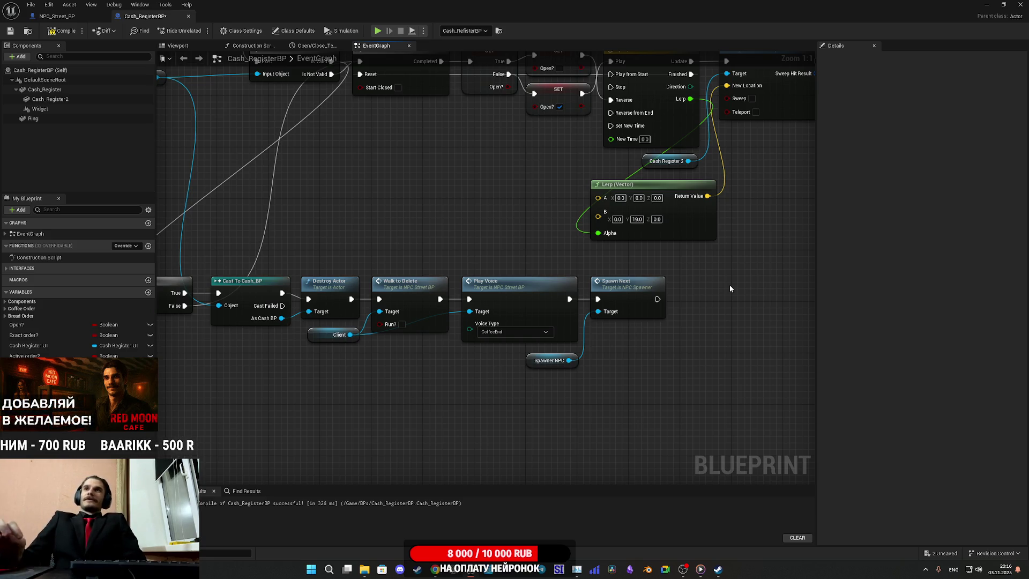
- Save Cash_RegisterBP from the Branch node view, then look over its Spawn Next chain
drag(580, 262, 707, 277)
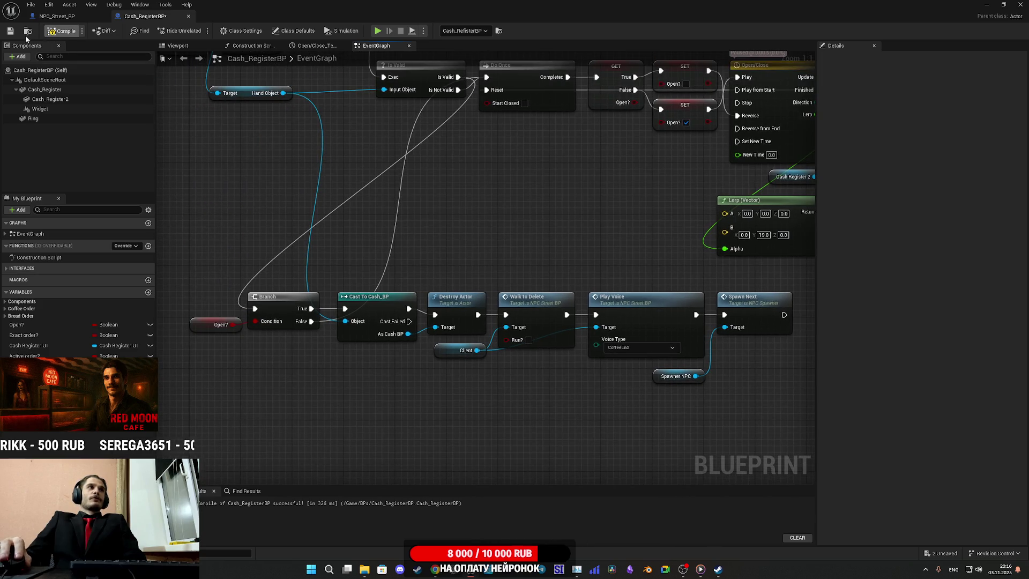
click(10, 30)
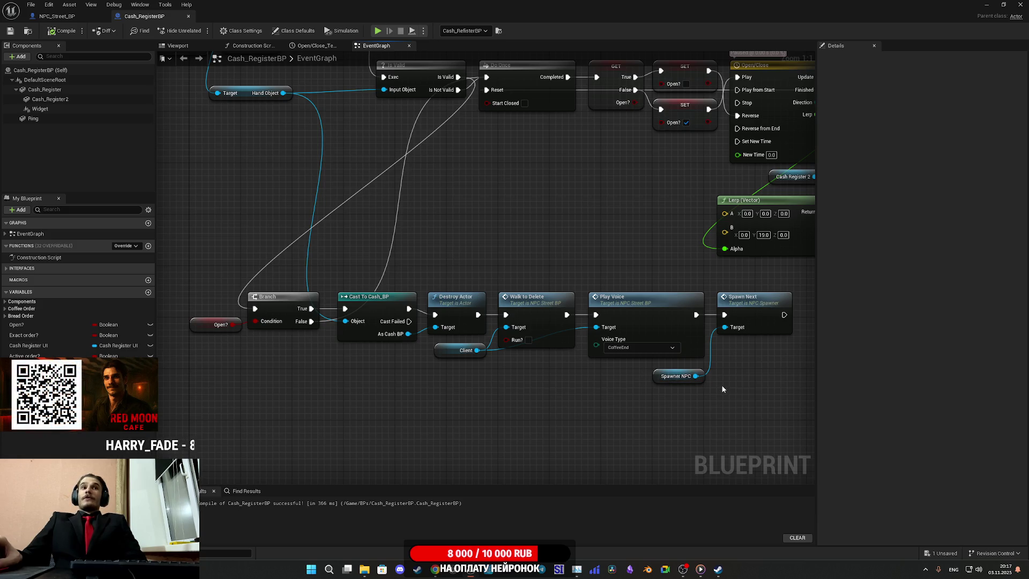
drag(644, 369, 592, 366)
mouse_move(532, 374)
mouse_down()
mouse_move(496, 372)
mouse_move(754, 386)
mouse_move(715, 499)
mouse_move(703, 446)
mouse_move(687, 446)
mouse_up()
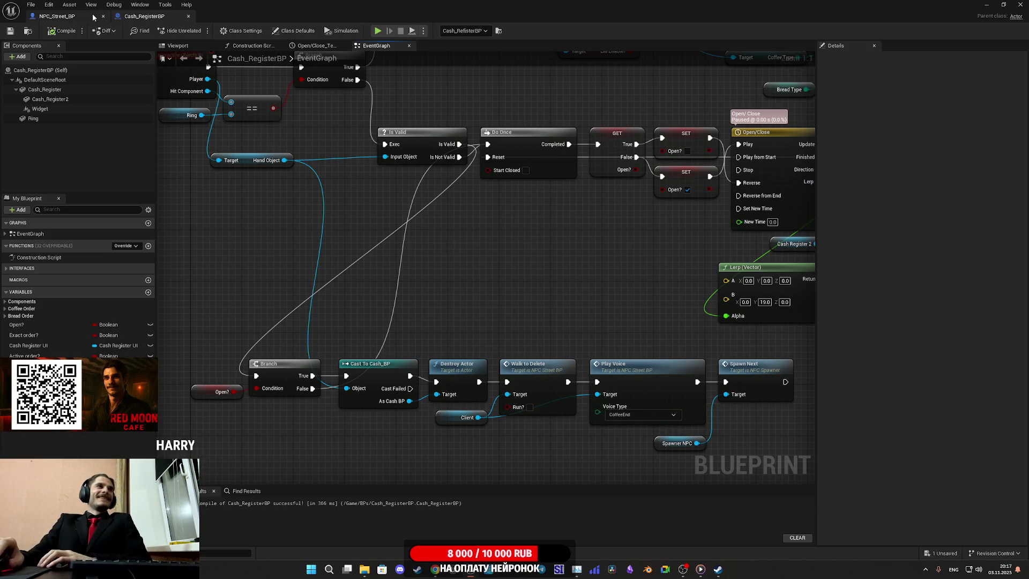
- Compare NPC_Street_BP's Walk_To_Delete chain with Cash_RegisterBP's Spawn Next chain, ending on NPC_Street_BP
click(57, 16)
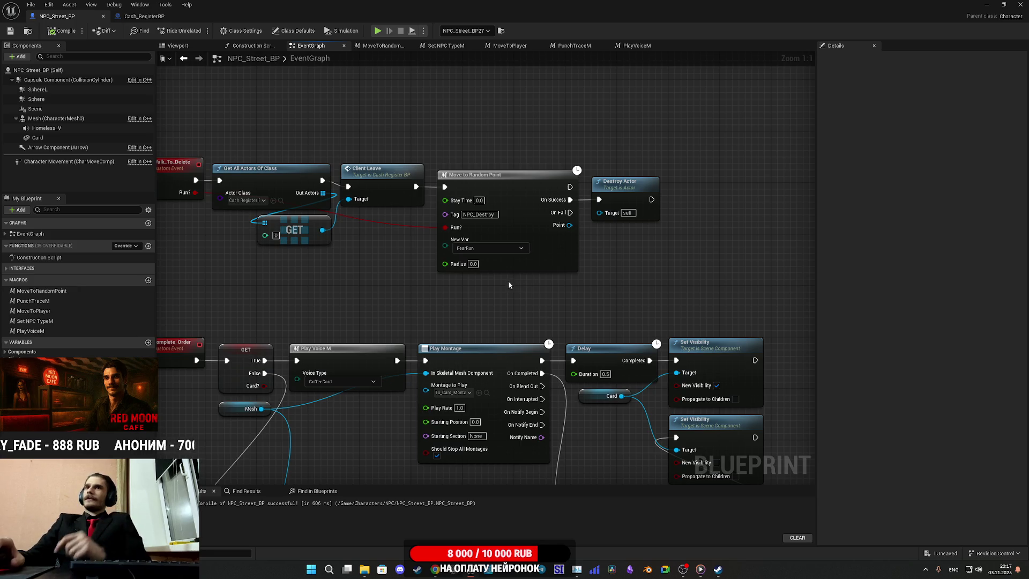
drag(529, 308, 658, 301)
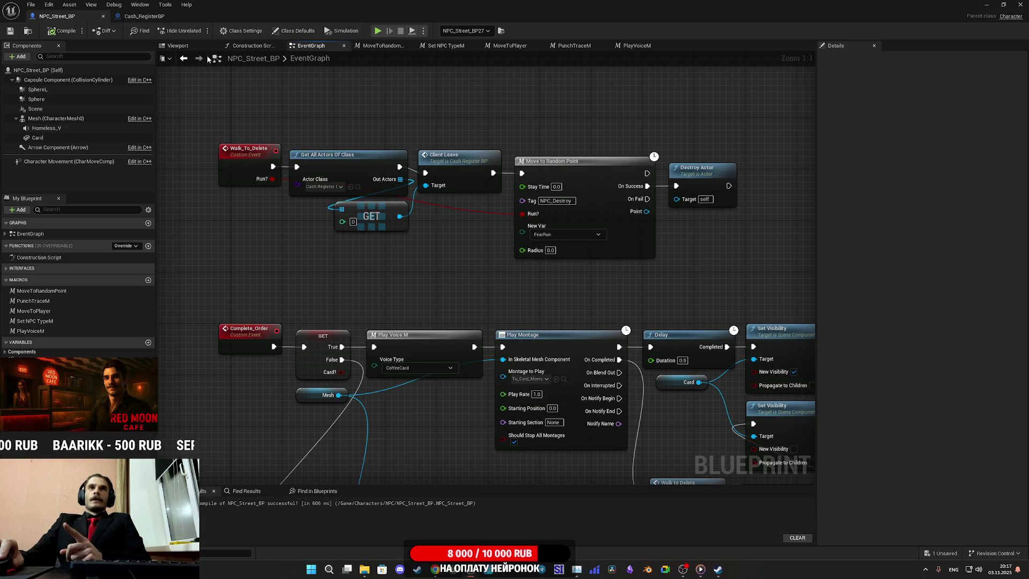
click(144, 16)
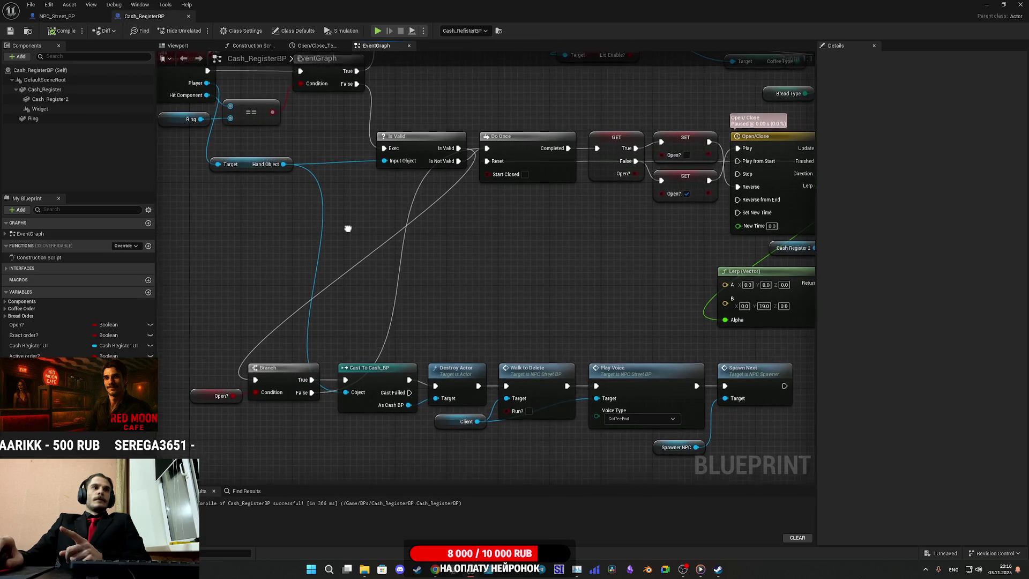
scroll(345, 228, down, 2)
drag(340, 238, 295, 182)
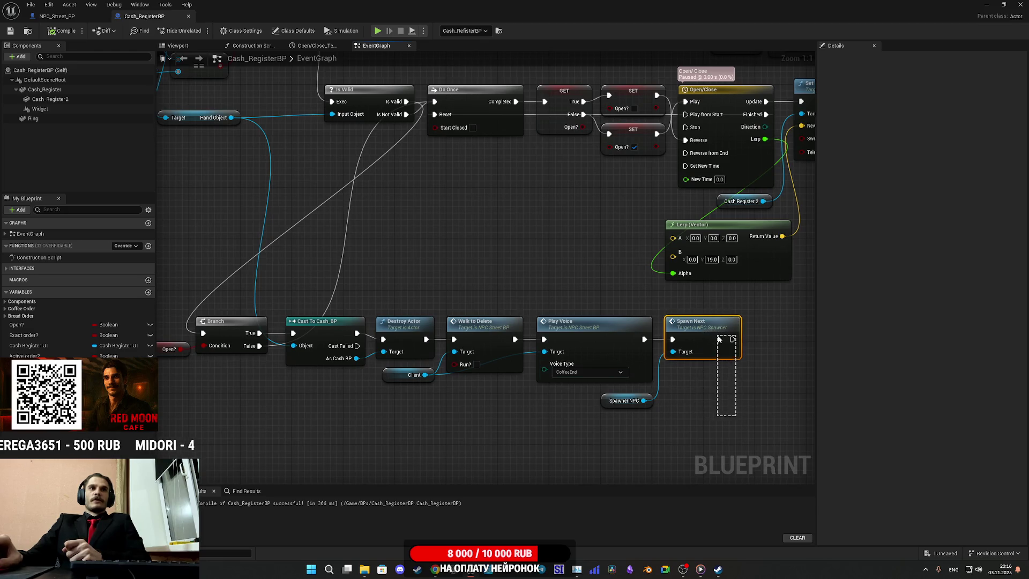
mouse_move(737, 385)
mouse_down()
mouse_move(641, 391)
mouse_move(601, 353)
mouse_move(615, 367)
mouse_up()
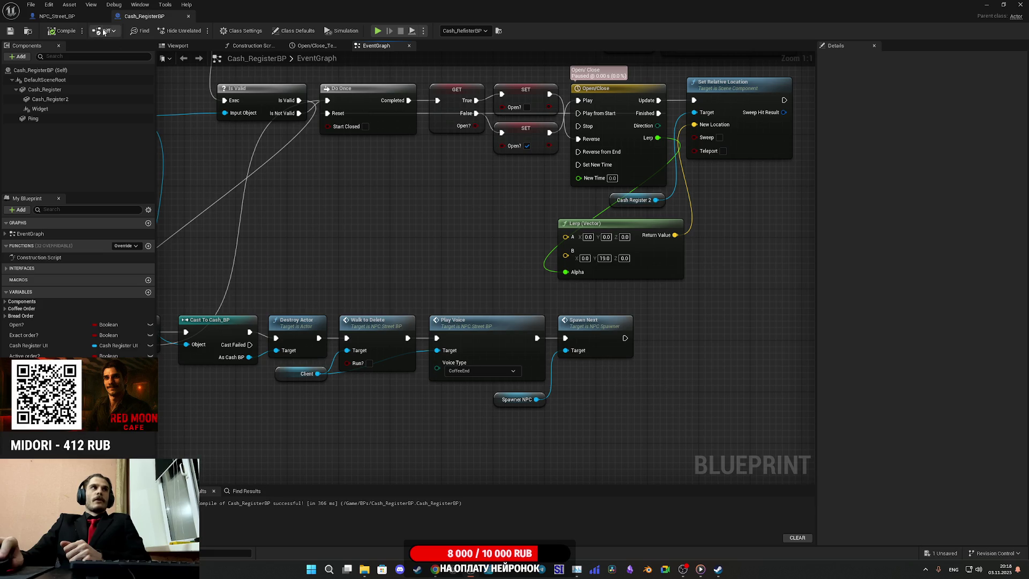
click(76, 18)
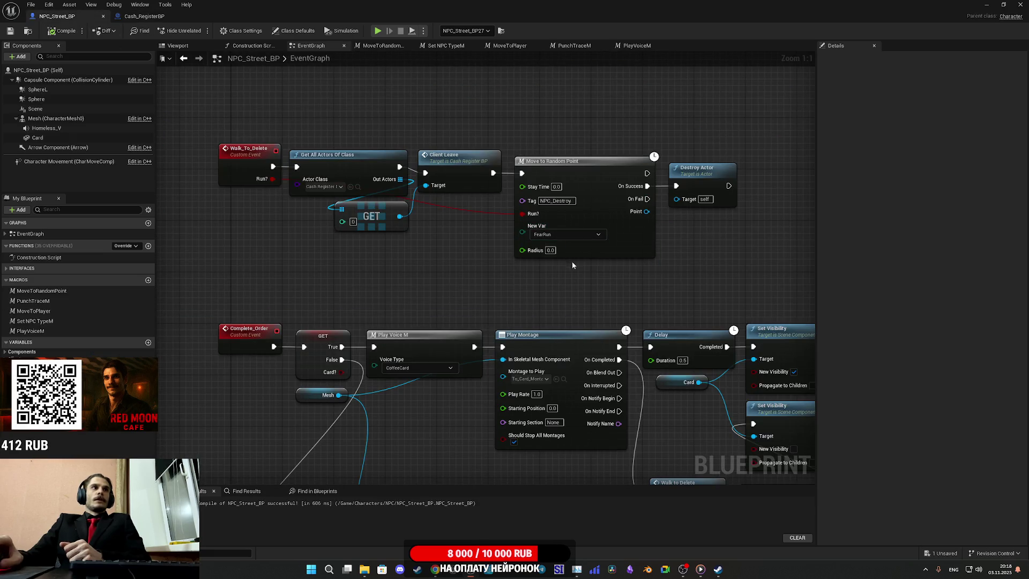
scroll(572, 261, down, 2)
mouse_move(601, 265)
mouse_down()
mouse_move(609, 165)
mouse_move(320, 286)
mouse_up()
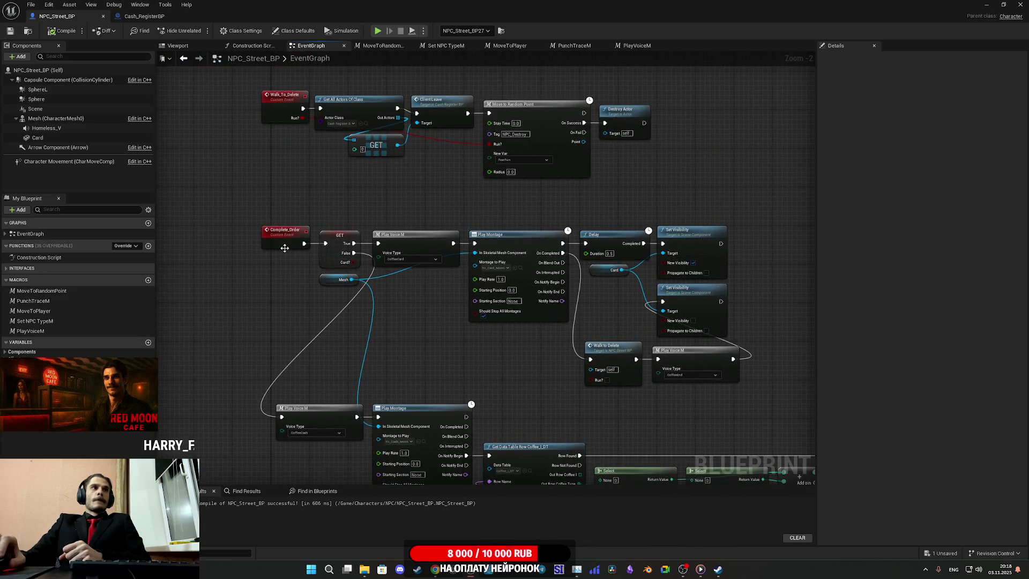
drag(497, 208, 444, 263)
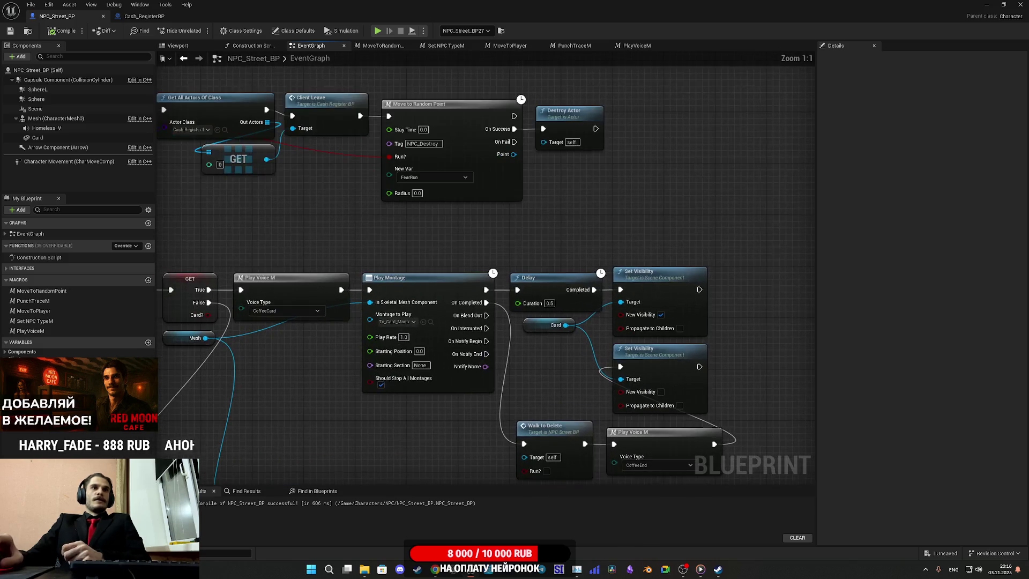
scroll(571, 326, up, 2)
mouse_move(634, 250)
mouse_down()
mouse_move(471, 189)
mouse_move(579, 200)
mouse_up()
mouse_move(448, 206)
mouse_down()
mouse_move(375, 196)
mouse_move(672, 213)
mouse_up()
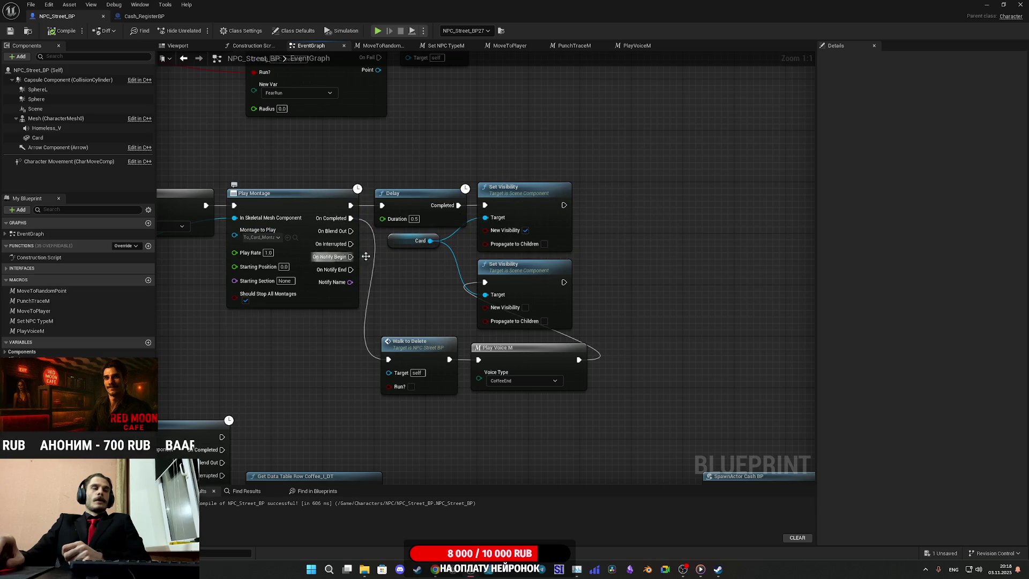
drag(428, 295, 470, 261)
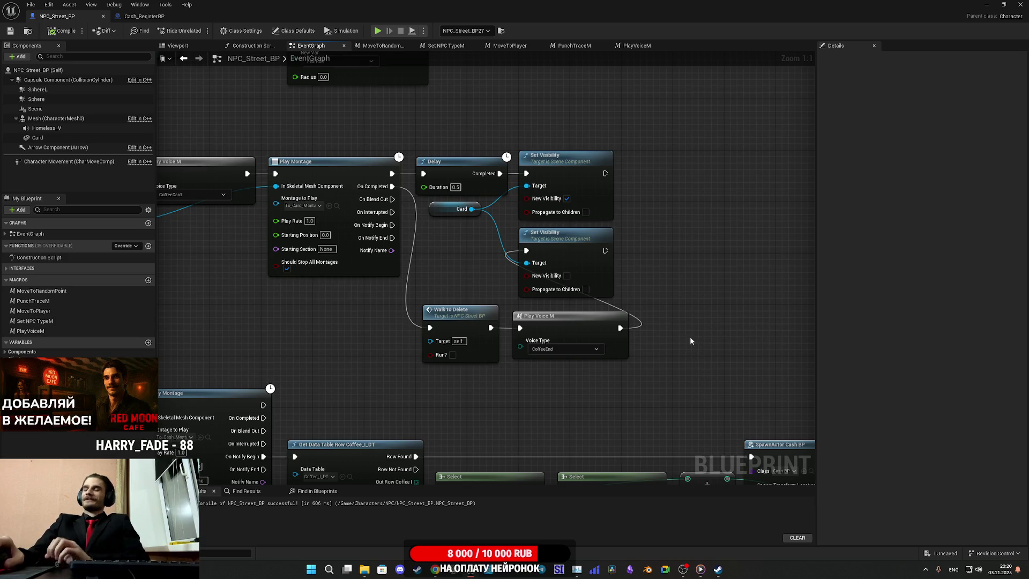
drag(689, 340, 764, 339)
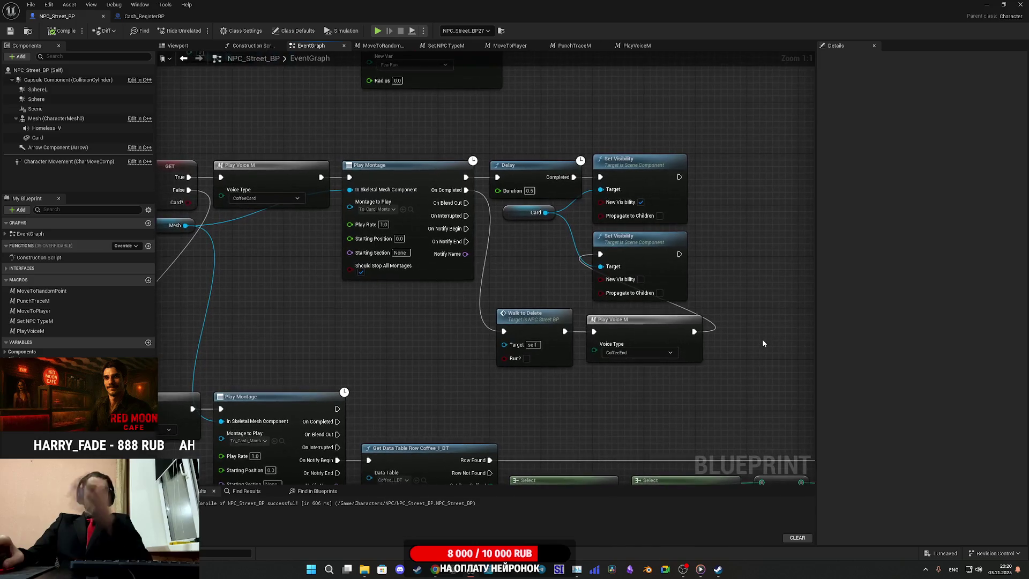
mouse_move(438, 308)
mouse_down()
mouse_move(688, 300)
mouse_move(498, 303)
mouse_up()
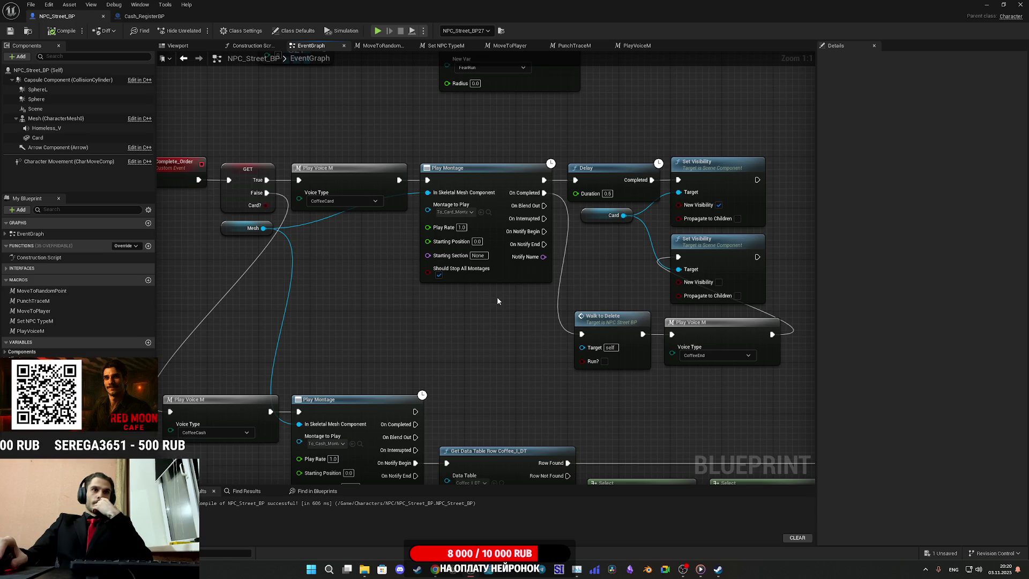
drag(497, 298, 372, 304)
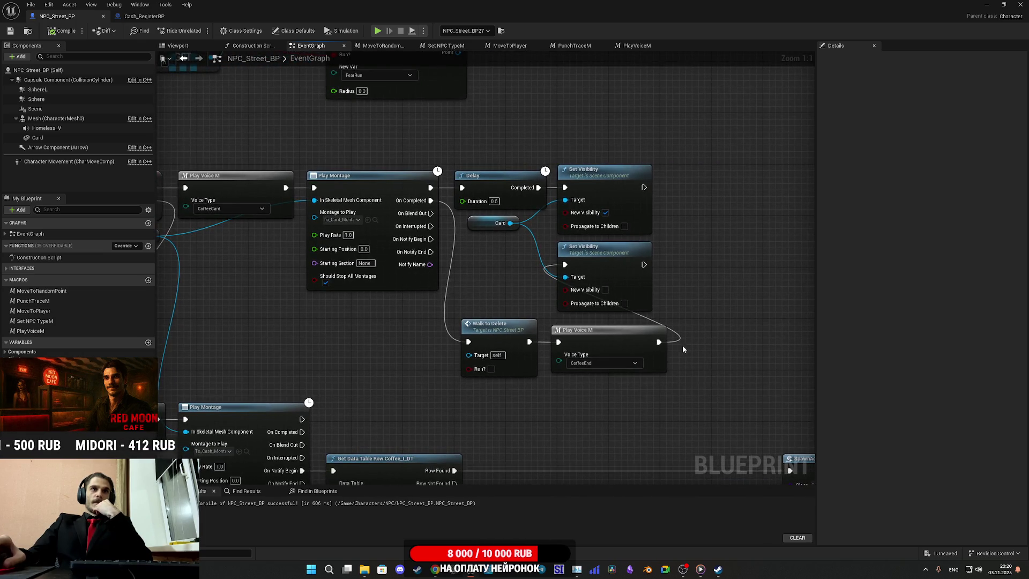
scroll(564, 324, down, 3)
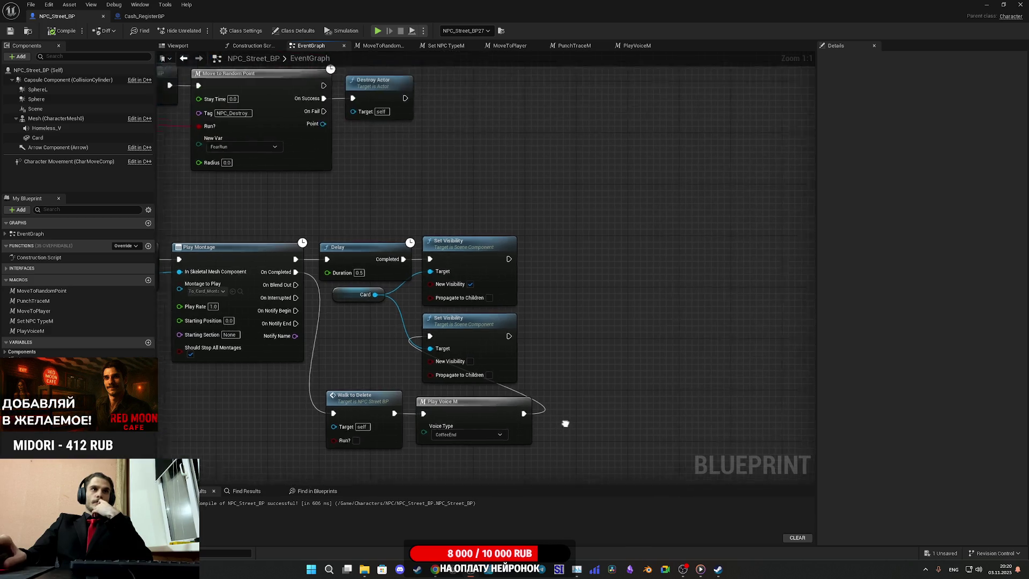
- Place the card-hiding Set Visibility node right after Play Voice M and check the Select nodes below
drag(565, 324, 567, 239)
mouse_move(747, 296)
mouse_down()
mouse_move(586, 313)
mouse_move(441, 303)
mouse_move(520, 355)
mouse_up()
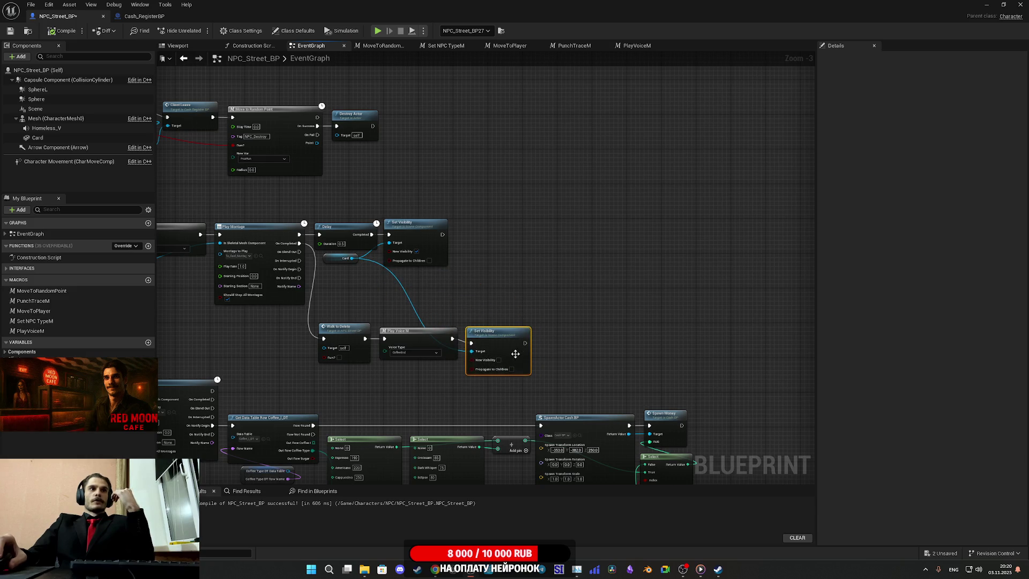
click(603, 330)
mouse_move(602, 330)
mouse_down()
mouse_move(466, 198)
mouse_move(600, 172)
mouse_up()
scroll(600, 172, down, 3)
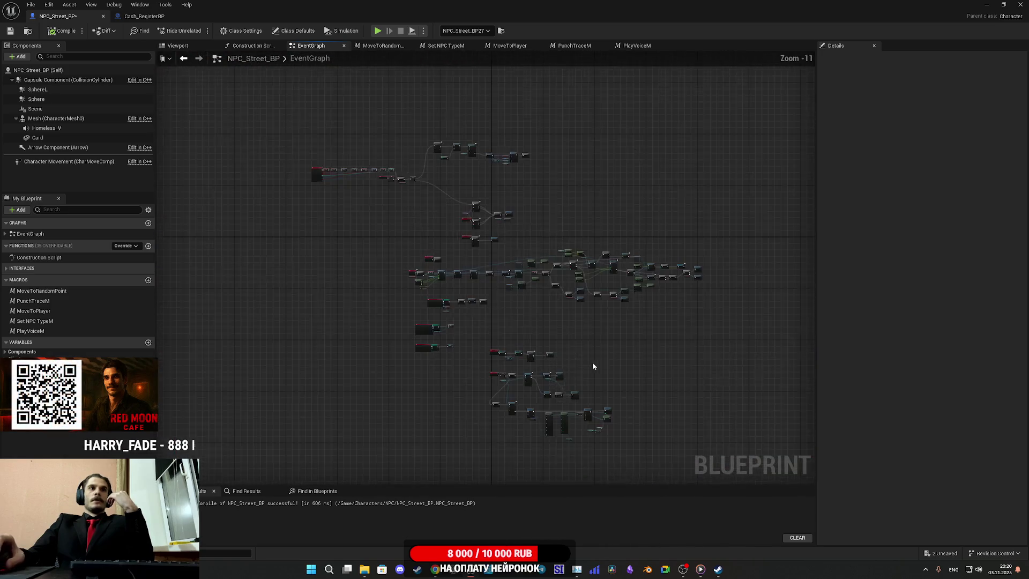
scroll(579, 289, up, 2)
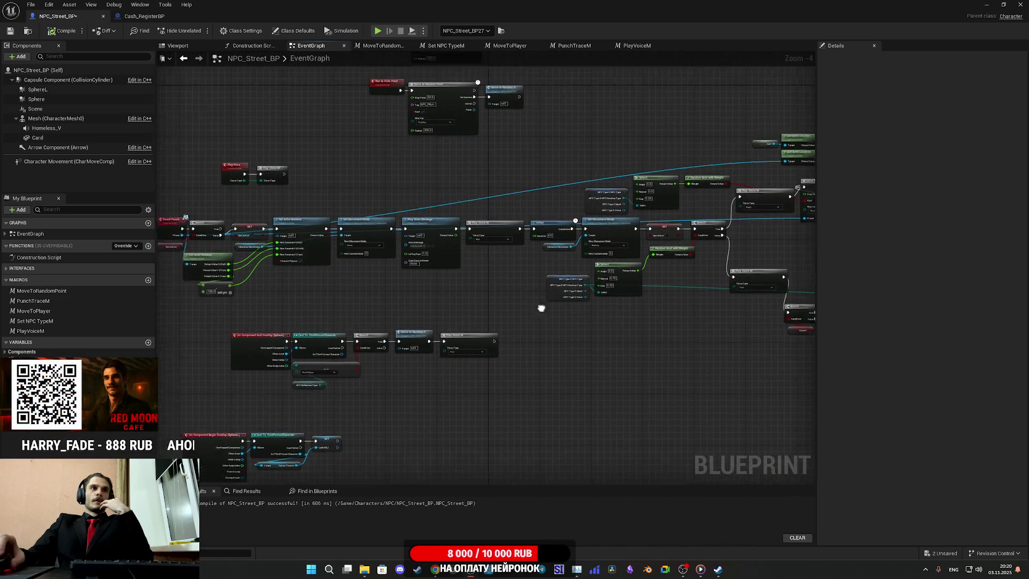
scroll(606, 305, up, 4)
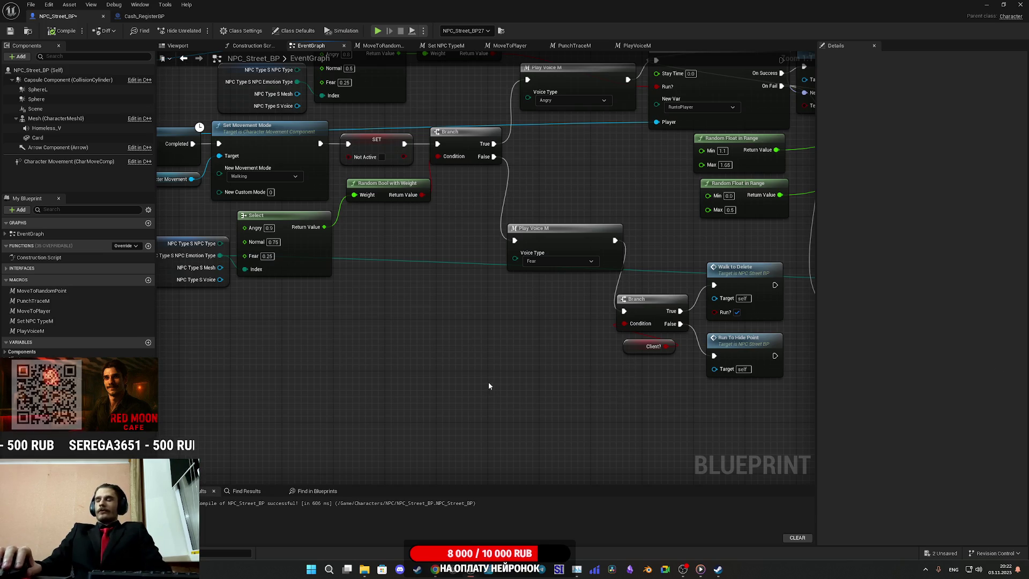
drag(560, 386, 483, 391)
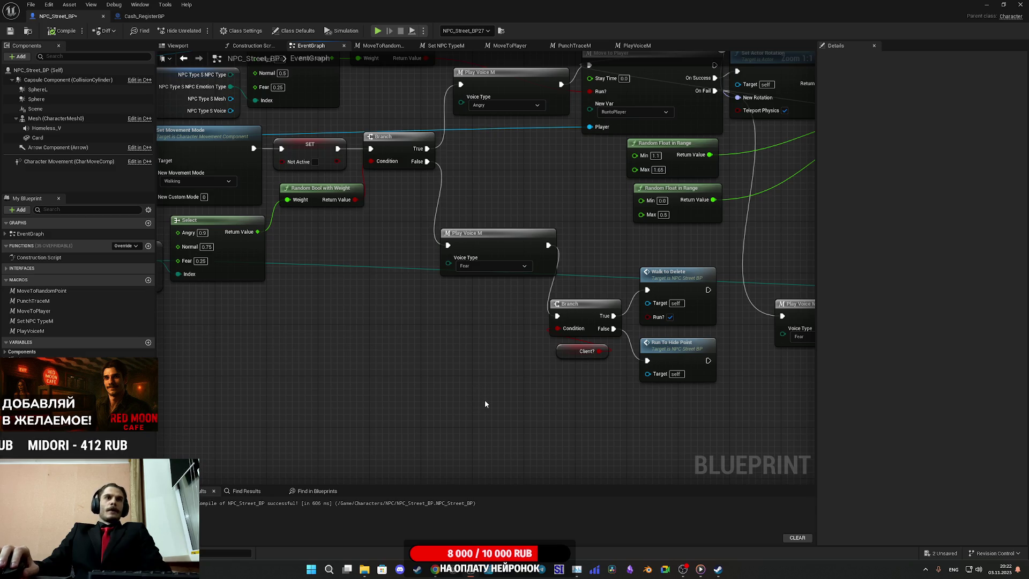
scroll(600, 267, down, 7)
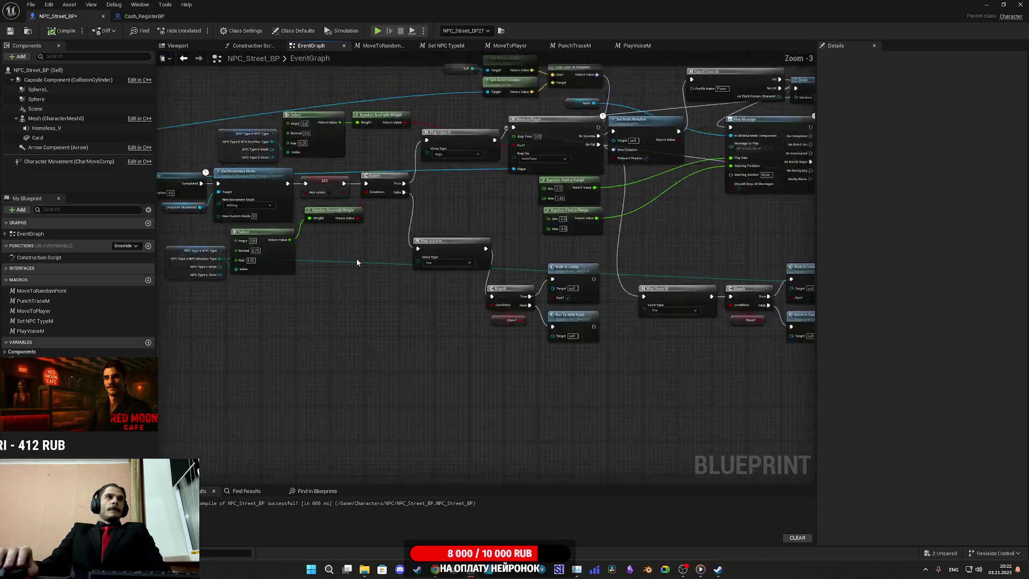
scroll(601, 267, up, 7)
scroll(694, 225, down, 8)
- Select the Get All Actors Of Class and GET nodes in the Set Order chain
drag(517, 356, 649, 156)
scroll(538, 355, up, 8)
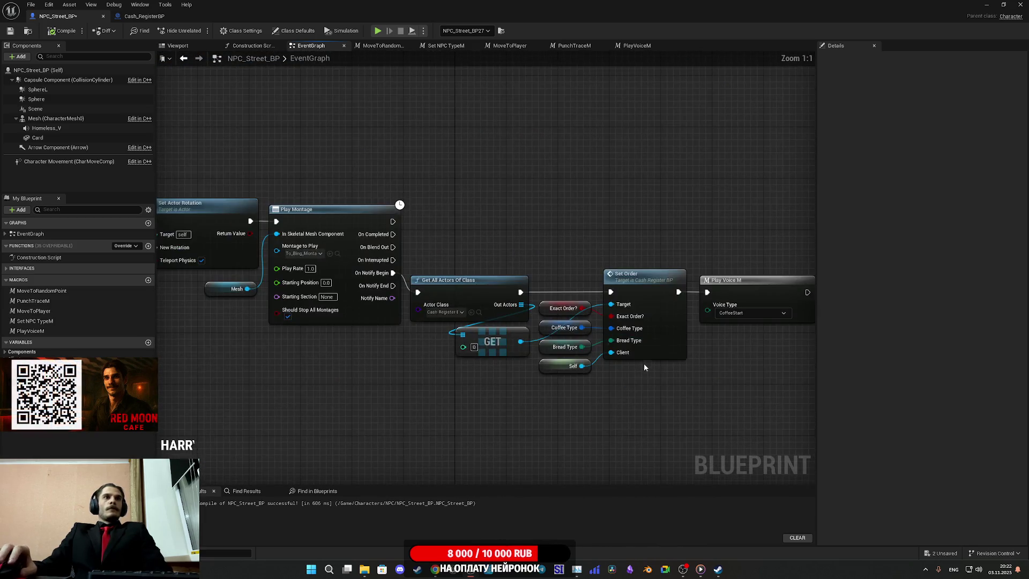
drag(538, 354, 752, 358)
mouse_move(565, 224)
mouse_down()
mouse_move(592, 277)
mouse_move(597, 330)
mouse_up()
scroll(611, 365, down, 5)
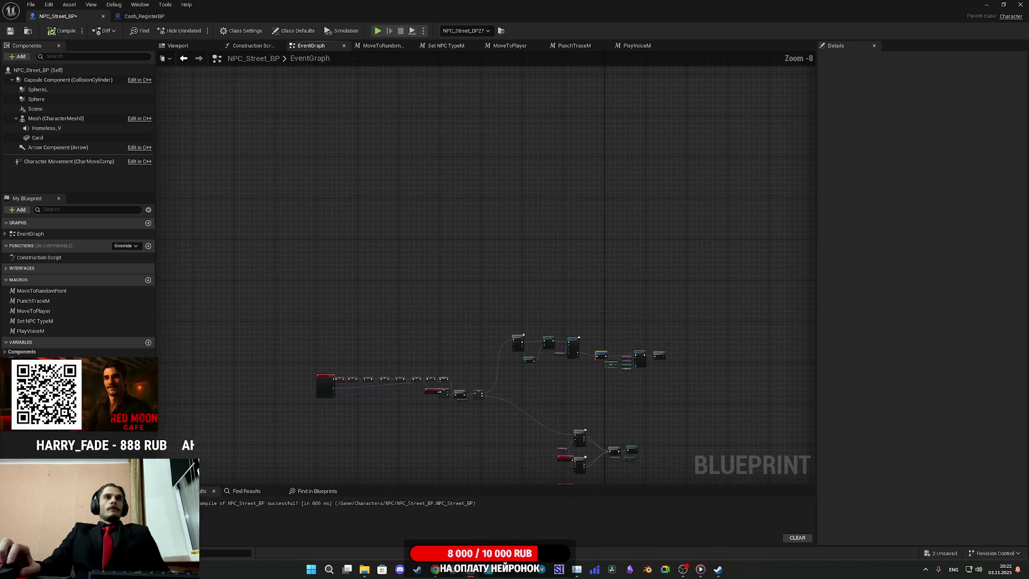
scroll(667, 336, up, 3)
scroll(472, 263, up, 3)
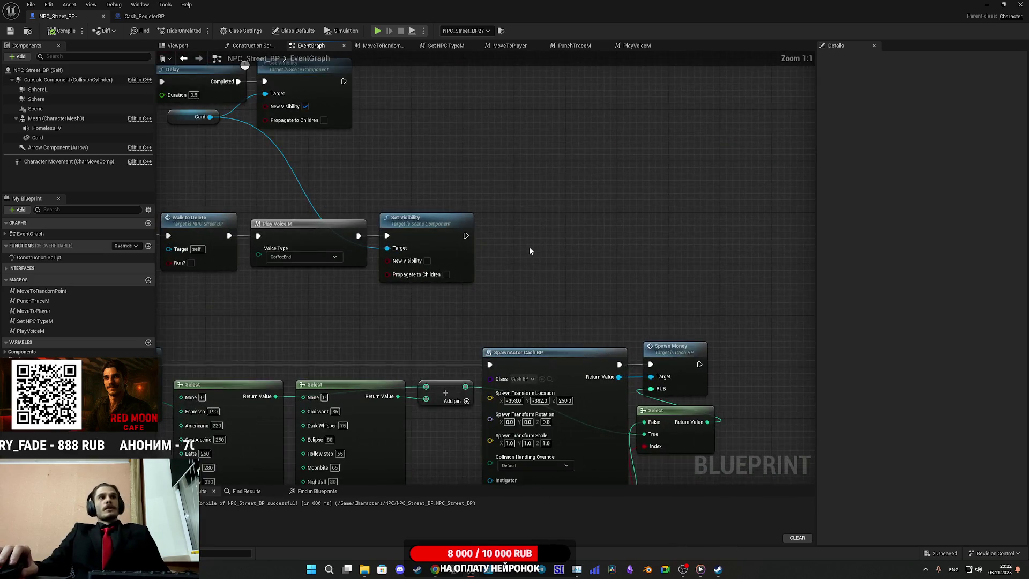
- Paste the lookup nodes after the card-hiding Set Visibility node and position them
key(ctrl+v)
drag(531, 224, 512, 223)
click(462, 307)
mouse_move(462, 307)
mouse_down()
mouse_move(492, 303)
mouse_move(482, 326)
mouse_move(518, 332)
mouse_move(657, 329)
mouse_up()
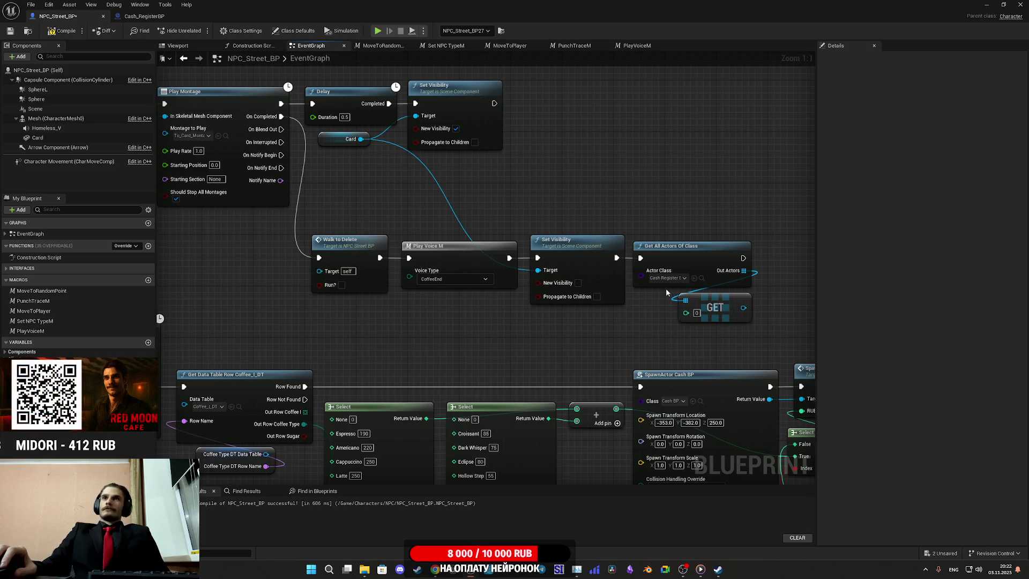
mouse_move(670, 336)
mouse_down()
mouse_move(751, 295)
mouse_move(728, 260)
mouse_up()
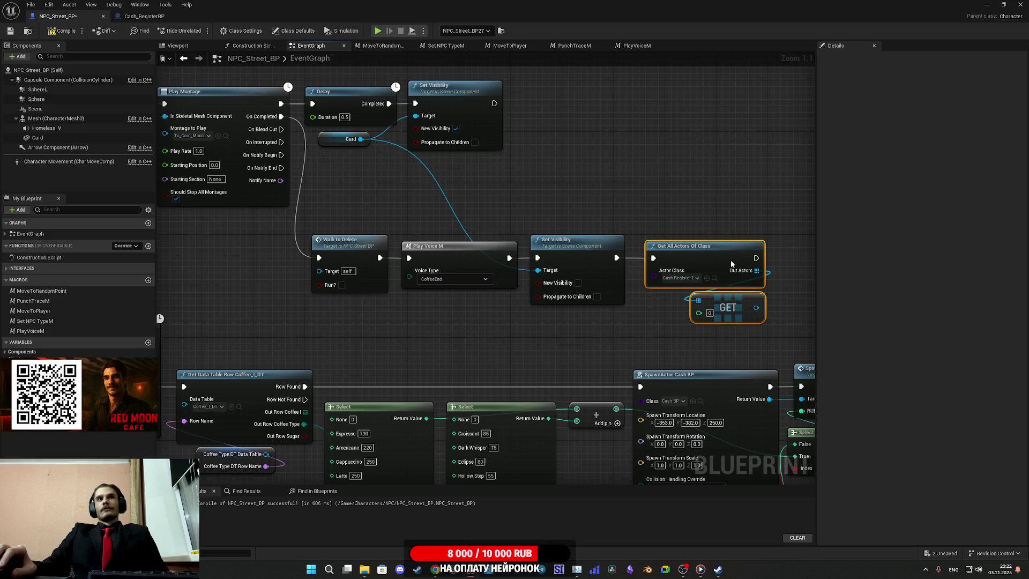
drag(716, 265, 722, 265)
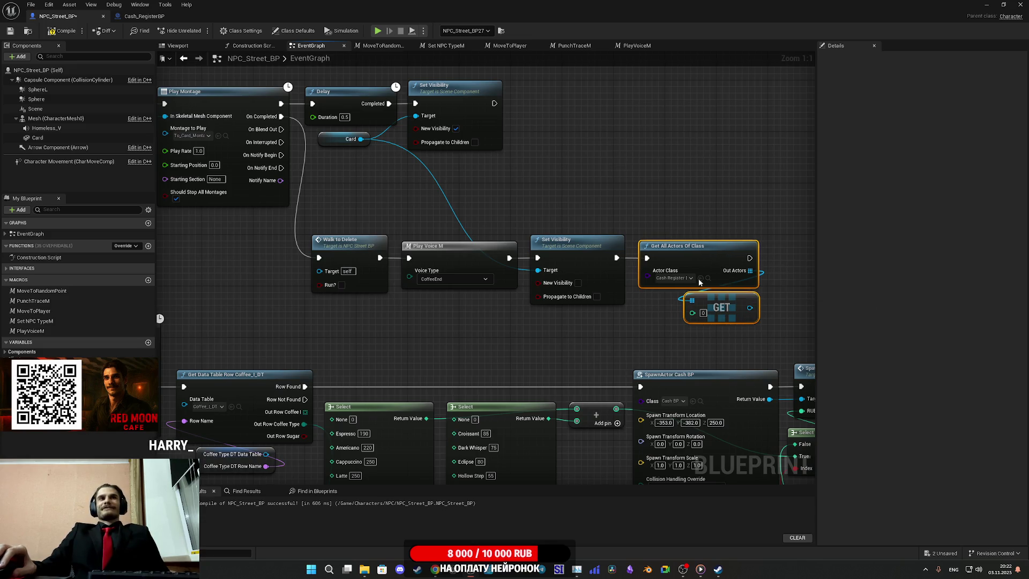
click(599, 352)
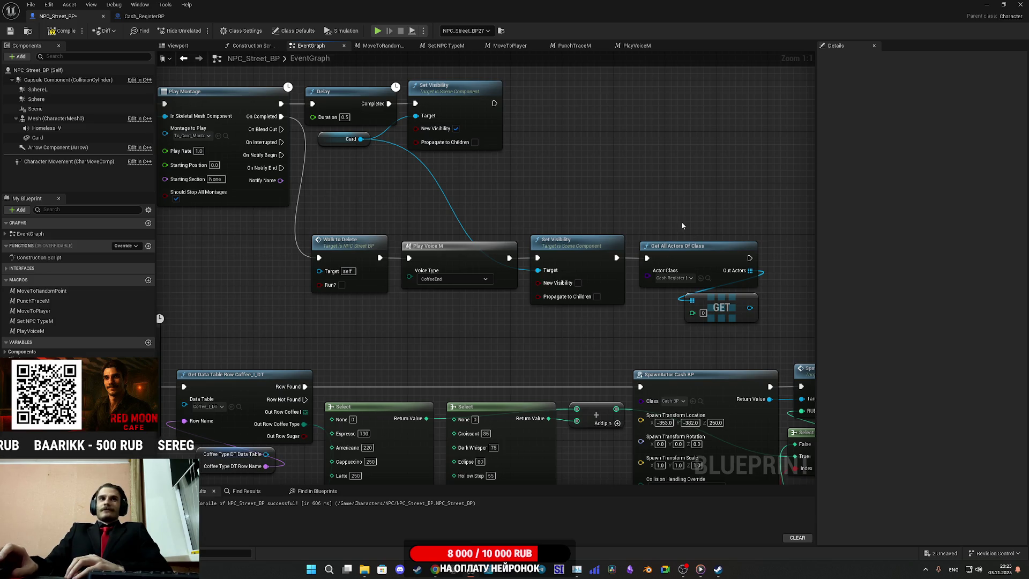
- Pan past NPC_Street_BP's GET and Spawn Money nodes, then view Cash_RegisterBP's event graph
mouse_move(680, 215)
mouse_down()
mouse_move(627, 221)
mouse_move(734, 227)
mouse_up()
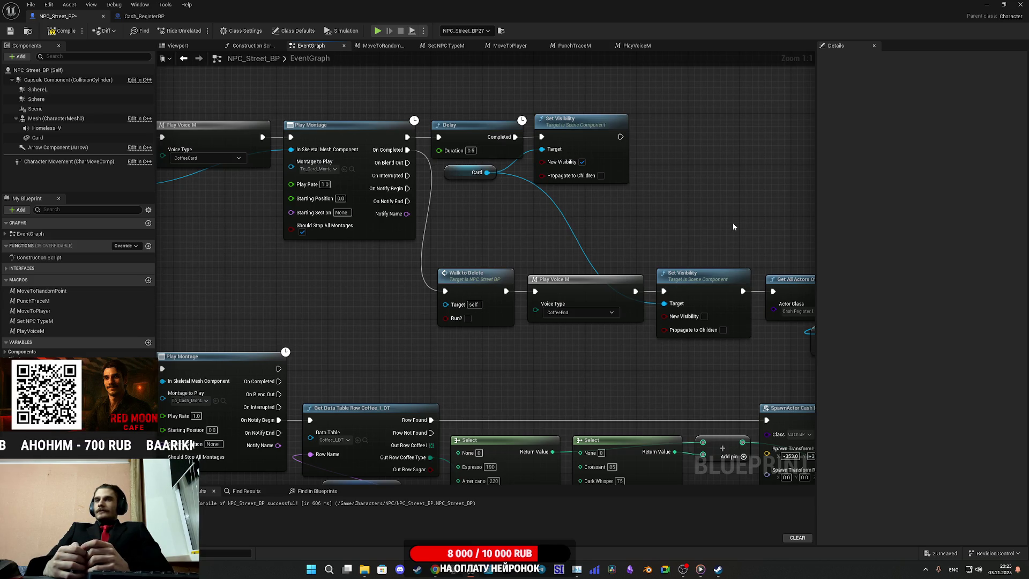
drag(719, 210, 418, 195)
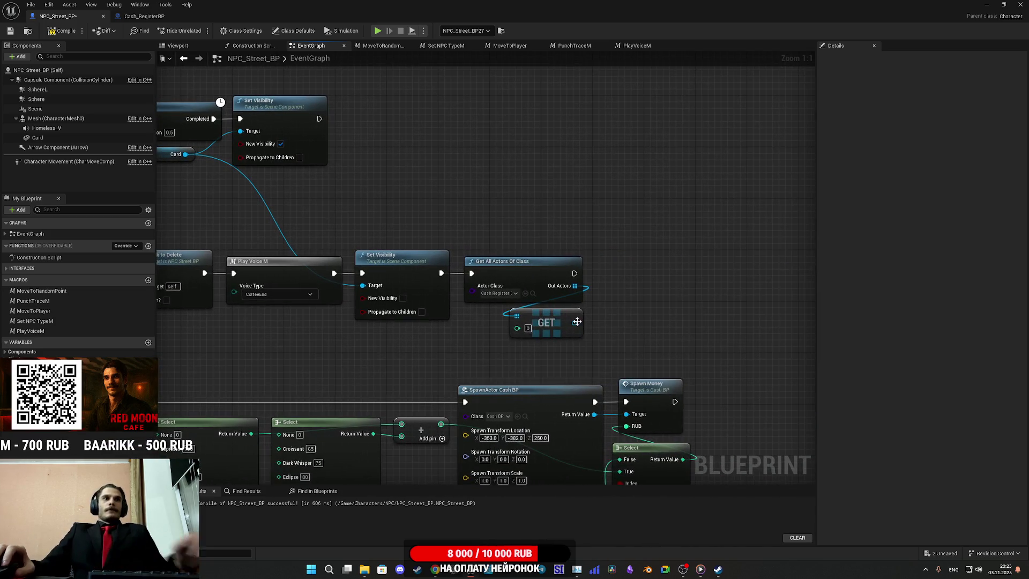
click(144, 16)
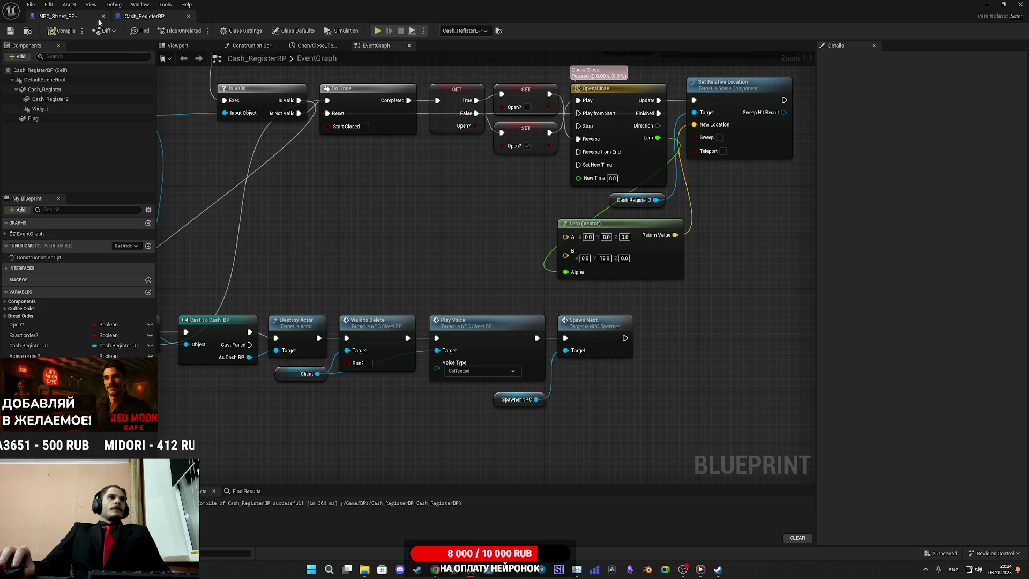
- Back in NPC_Street_BP, pull a Spawner NPC getter from the cash register's GET output
click(74, 18)
drag(575, 322, 621, 326)
text(get)
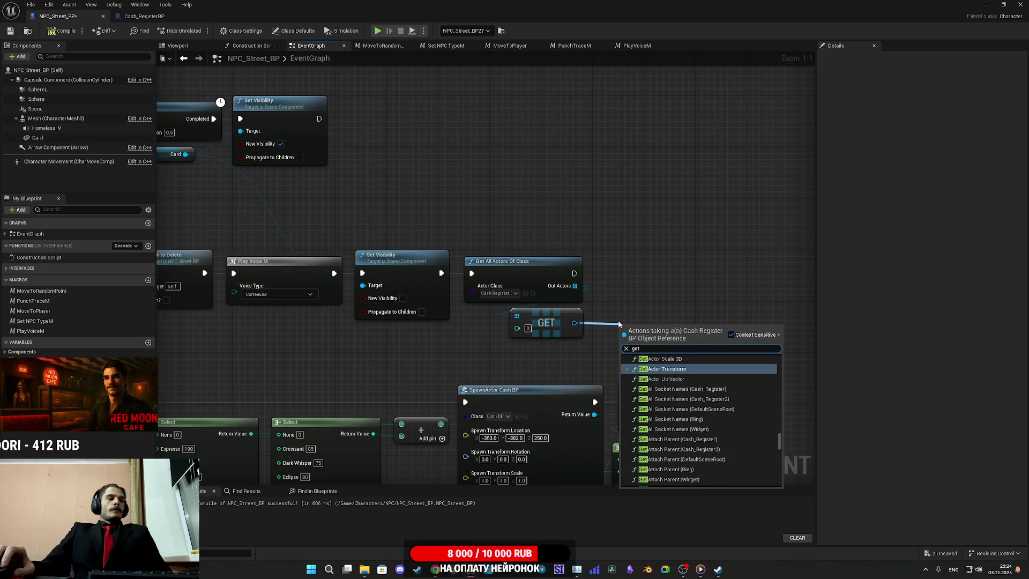
text( spa)
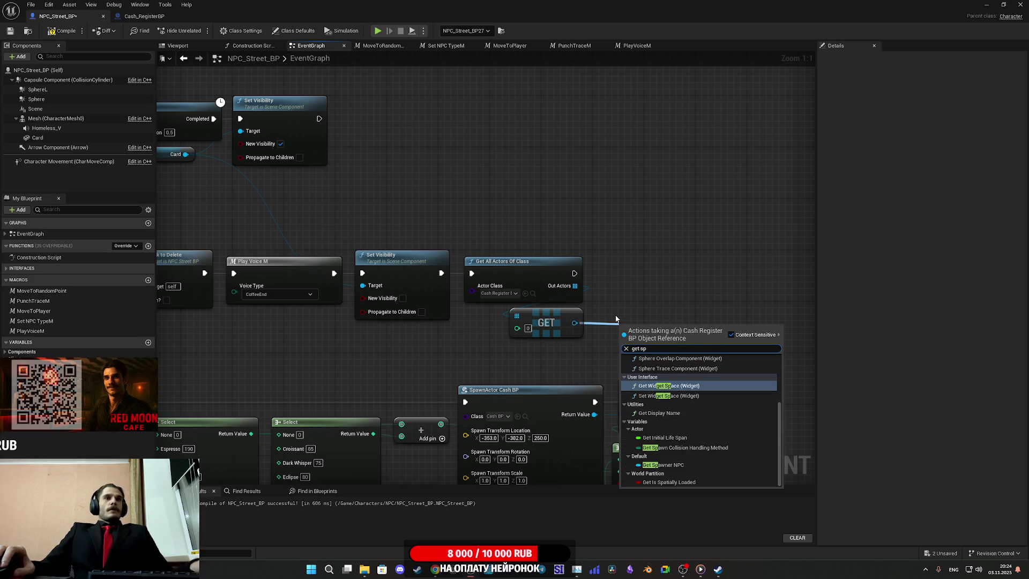
click(687, 445)
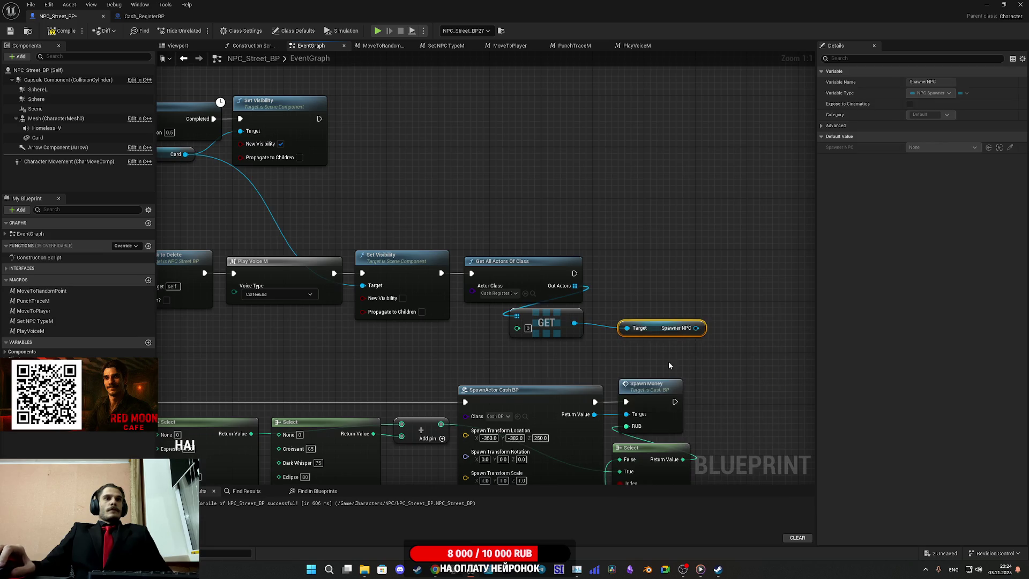
- Call Spawn Next on Spawner NPC, executed right after Get All Actors Of Class
mouse_move(664, 331)
mouse_down()
mouse_move(638, 325)
mouse_move(690, 279)
mouse_up()
text(spawn)
click(744, 320)
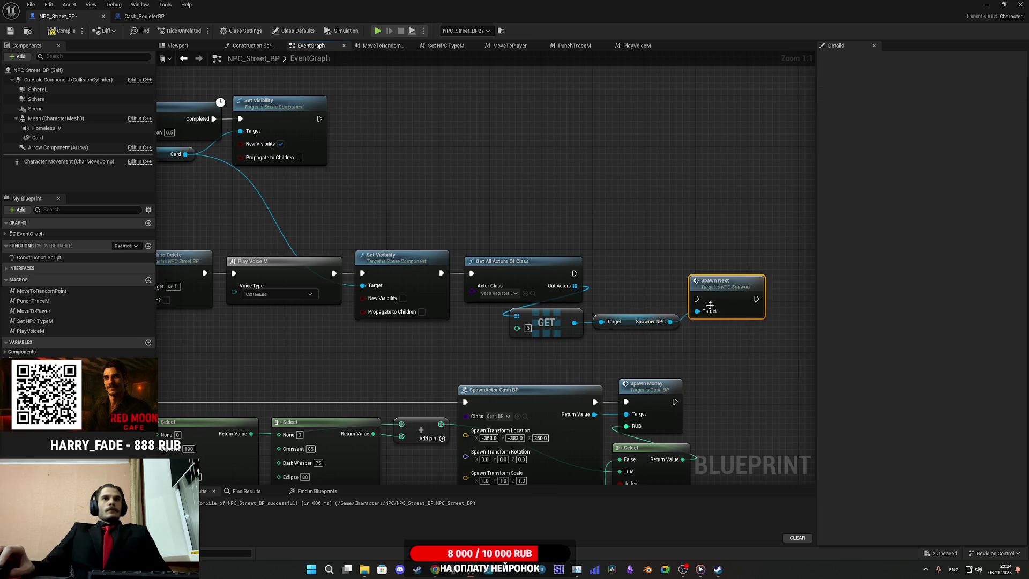
drag(574, 276, 574, 276)
drag(727, 296, 635, 274)
click(633, 275)
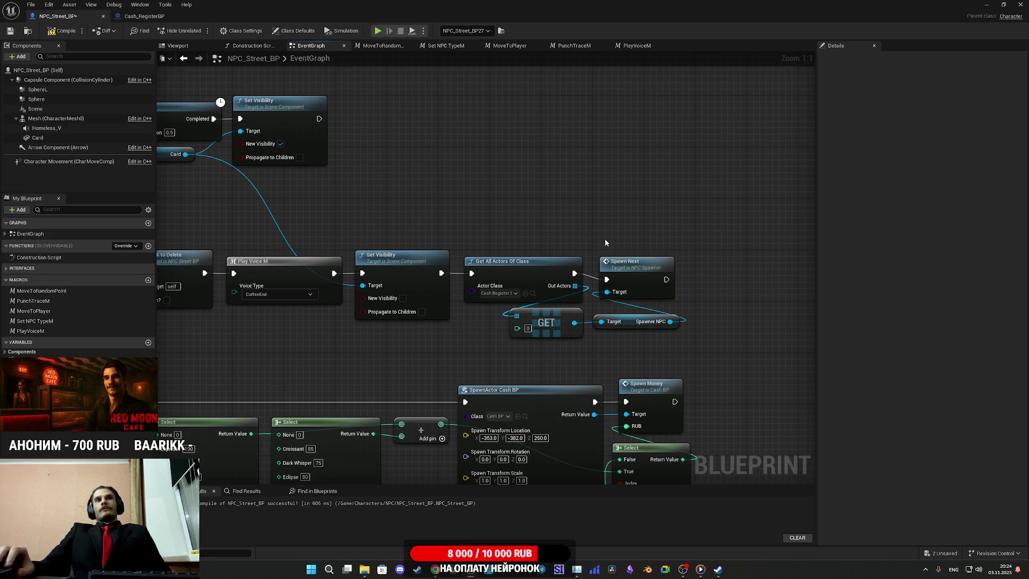
- Save NPC_Street_BP and minimize the blueprint editor back to the level
drag(605, 238, 705, 263)
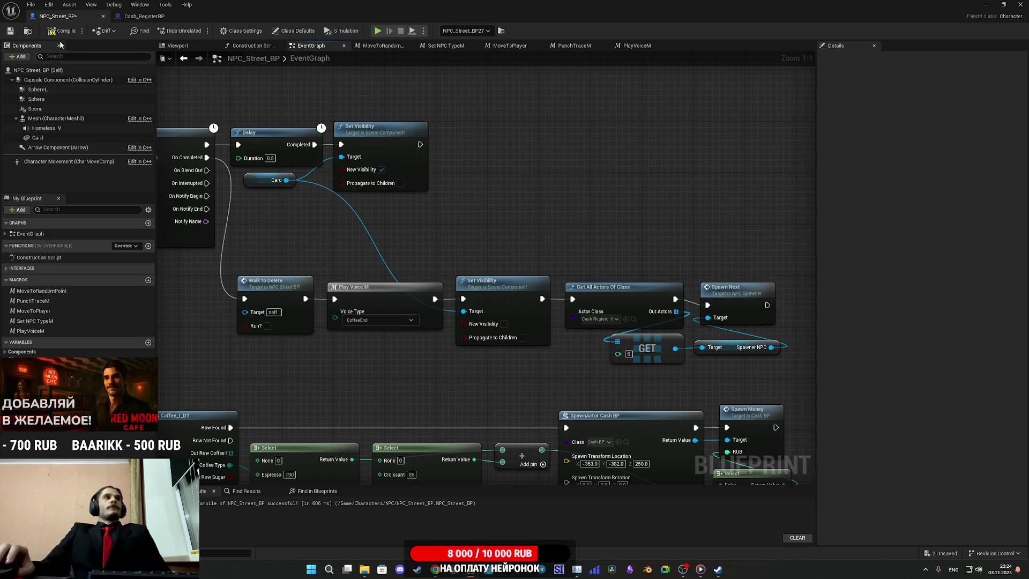
click(10, 32)
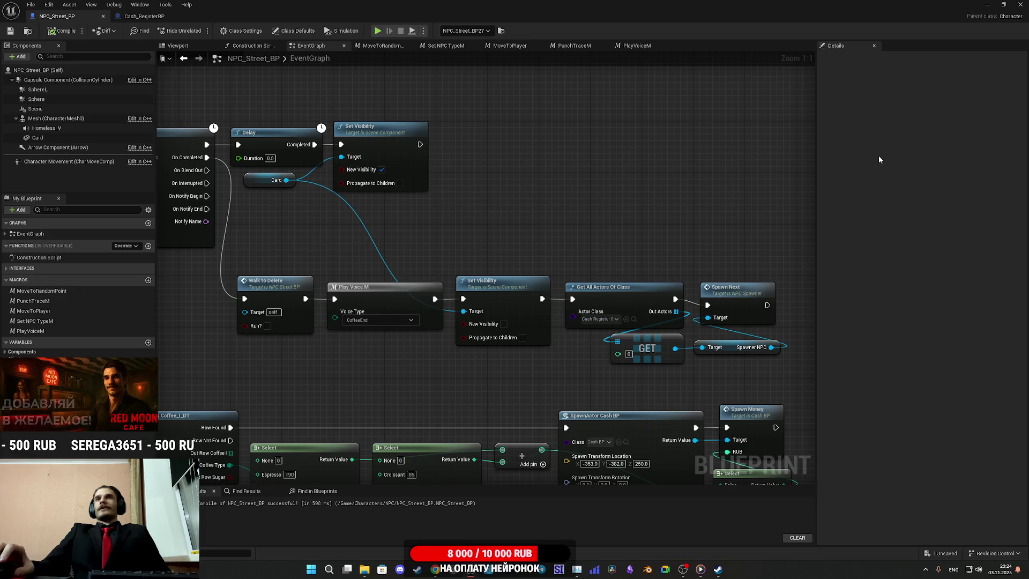
click(985, 4)
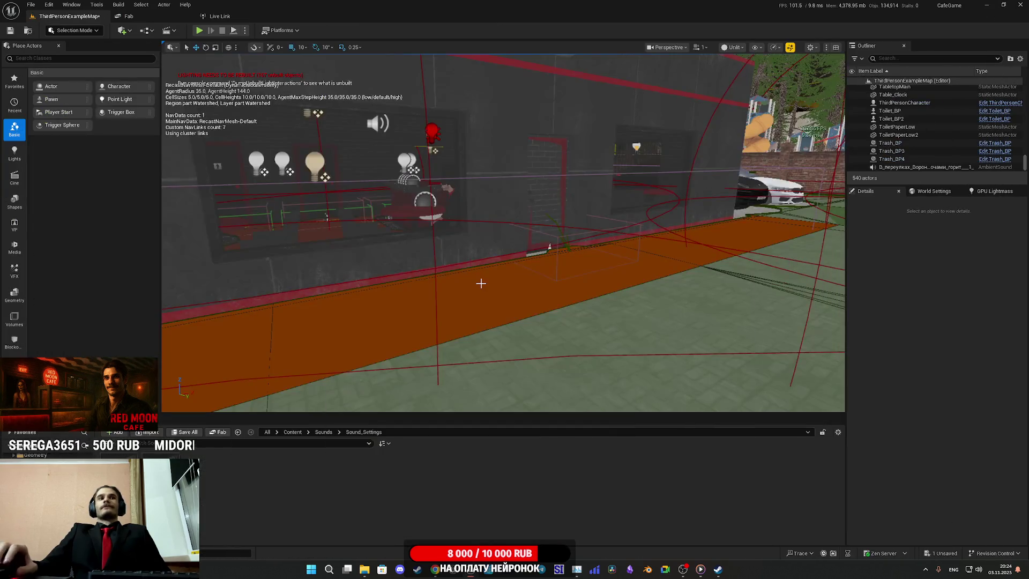
- Save all modified assets and start a fullscreen play test
click(196, 432)
key(Return)
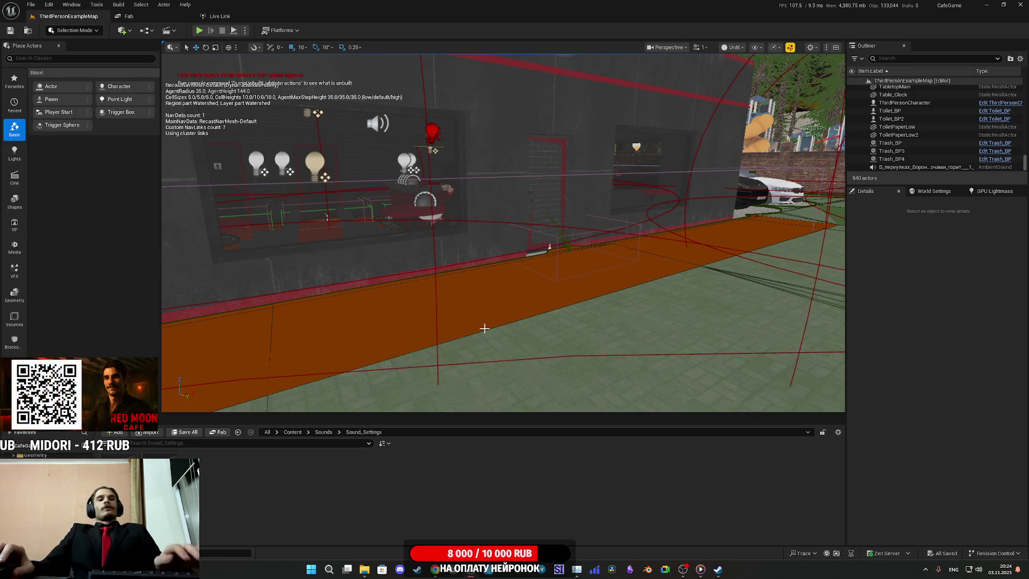
click(198, 31)
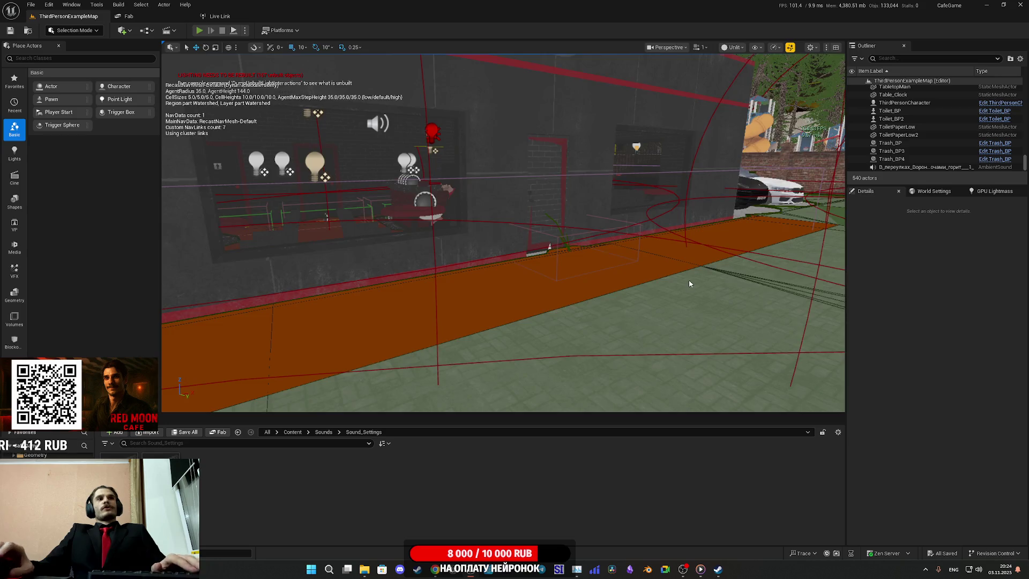
key(F11)
- Walk through the cafe door, past the seating, to the coffee machine at the counter
key(w)
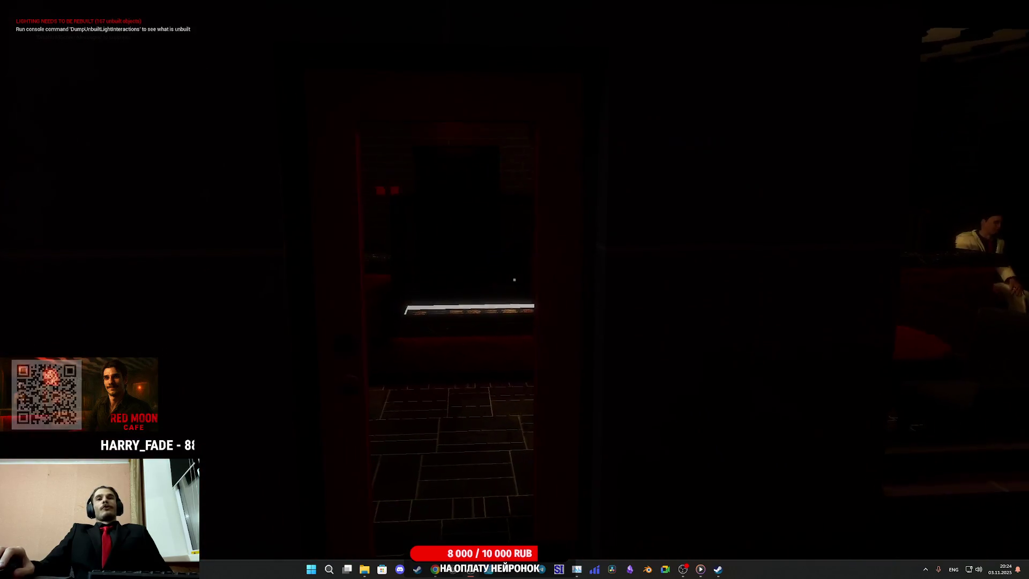
key(w)
key(w)
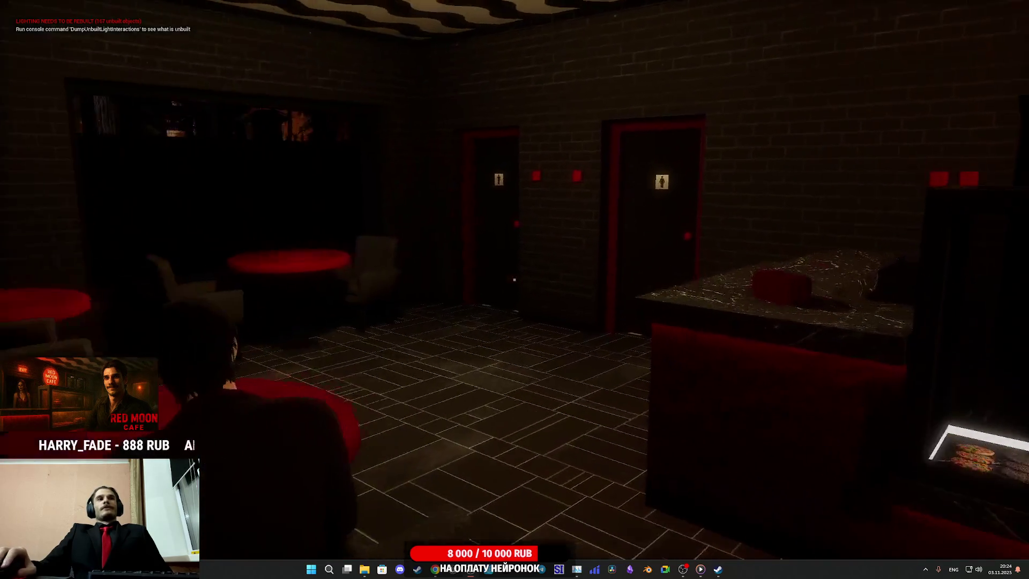
key(w)
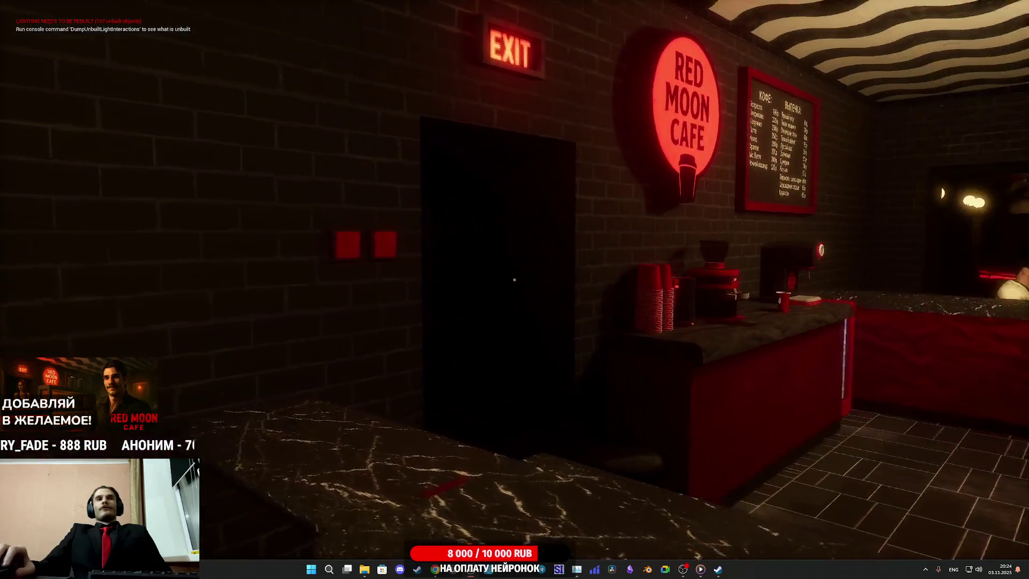
key(w)
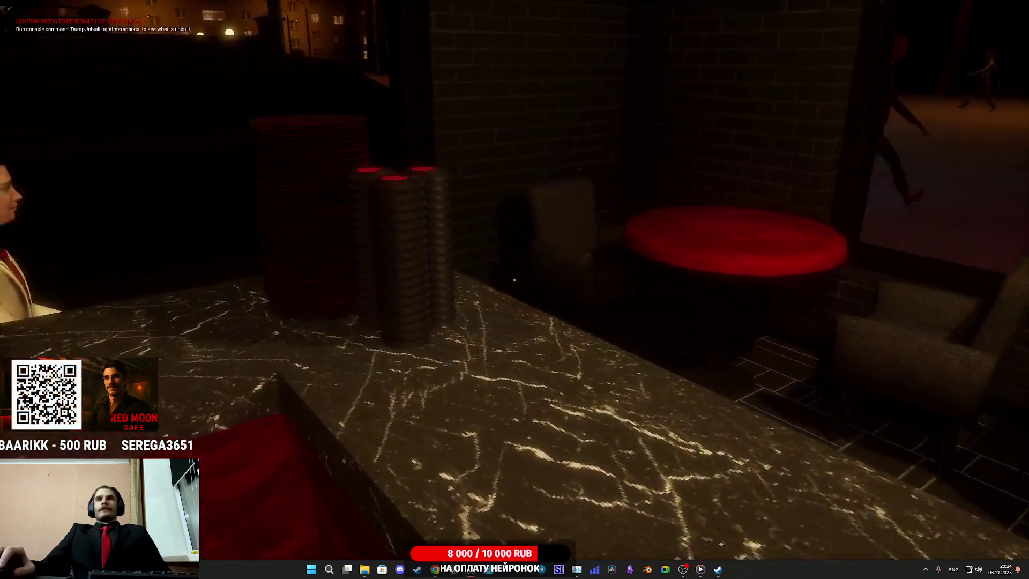
key(w)
- Set the filled paper cup on the counter and put a plastic lid on it
click(515, 279)
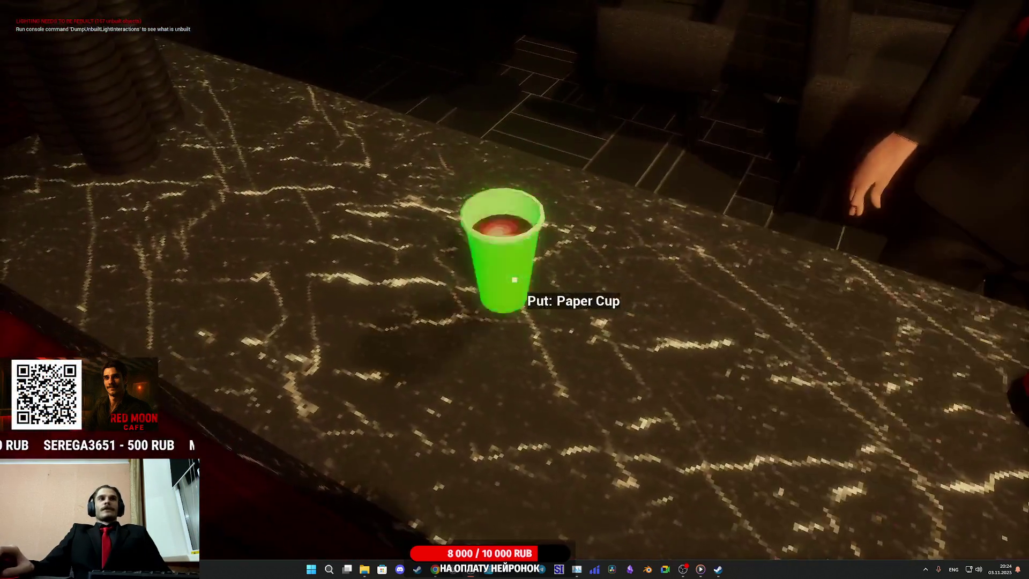
click(514, 279)
click(515, 280)
click(515, 280)
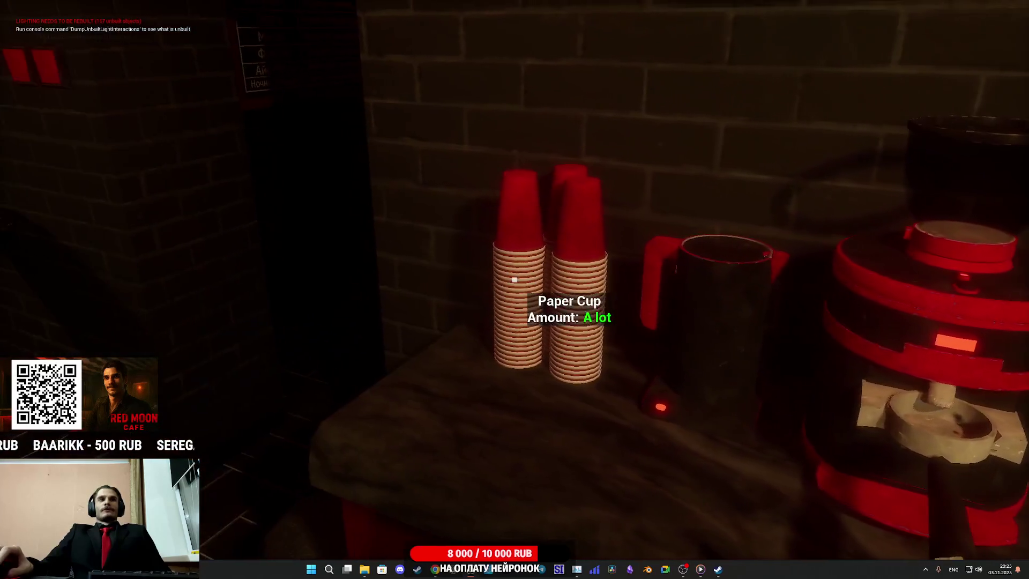
- Place an empty paper cup under the machine, fetch Cheap Coffee, and attach the filled portafilter
click(514, 279)
click(515, 279)
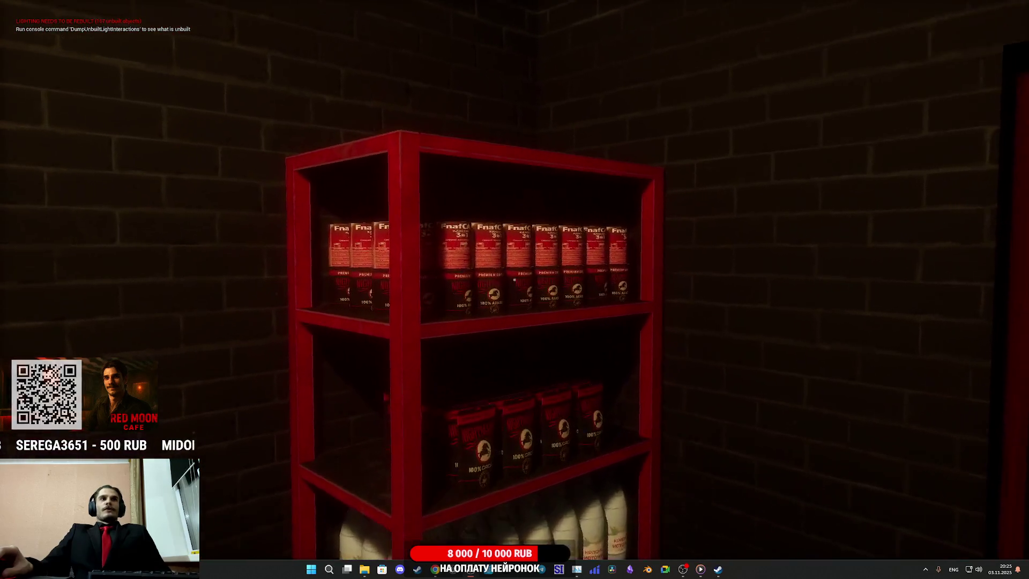
click(515, 280)
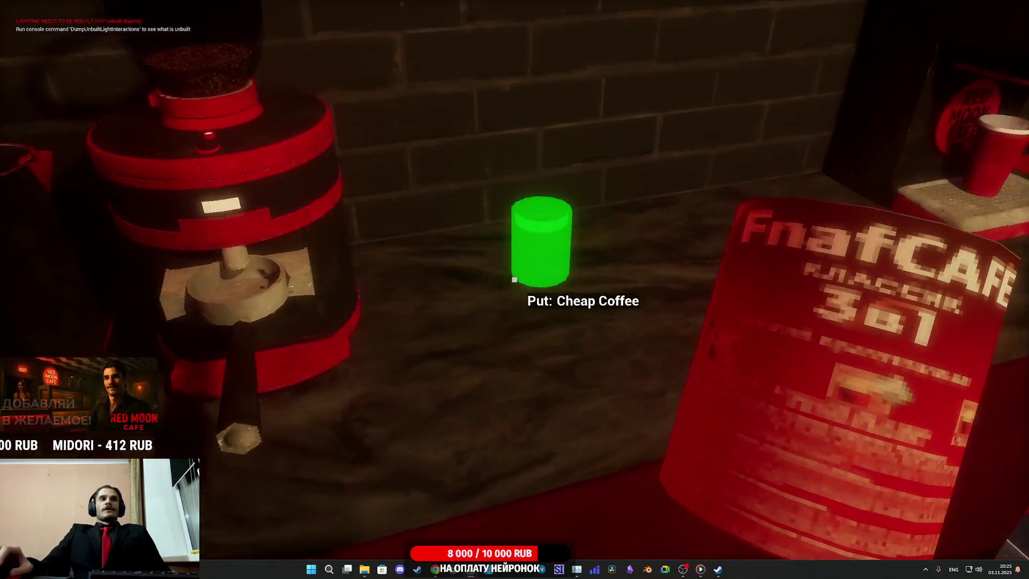
click(515, 279)
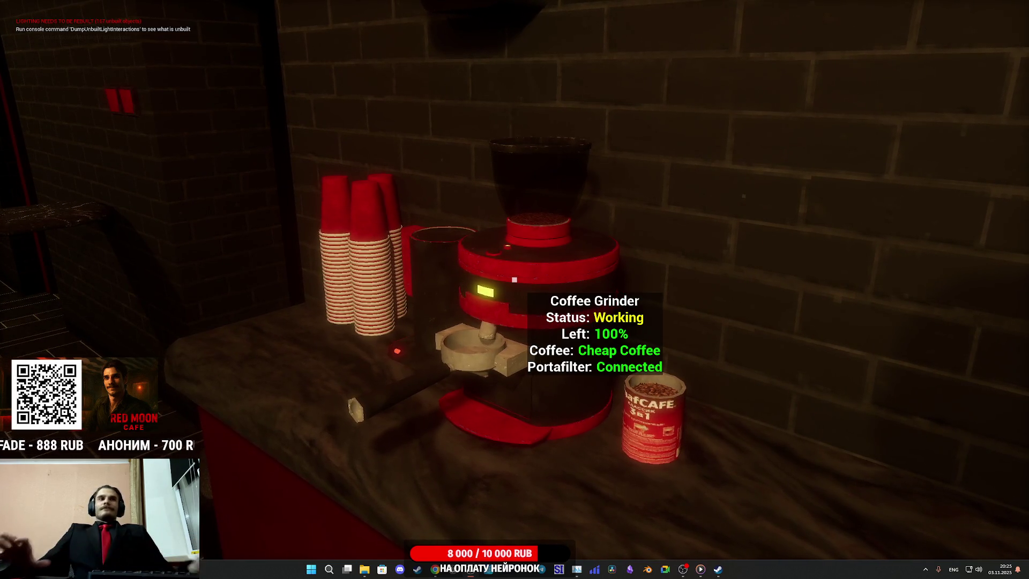
key(w)
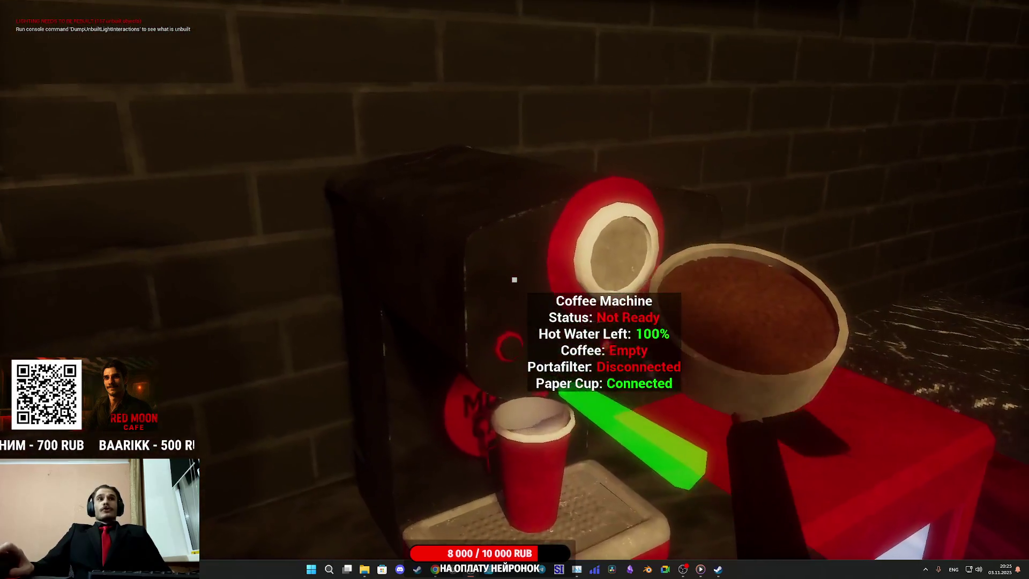
click(515, 279)
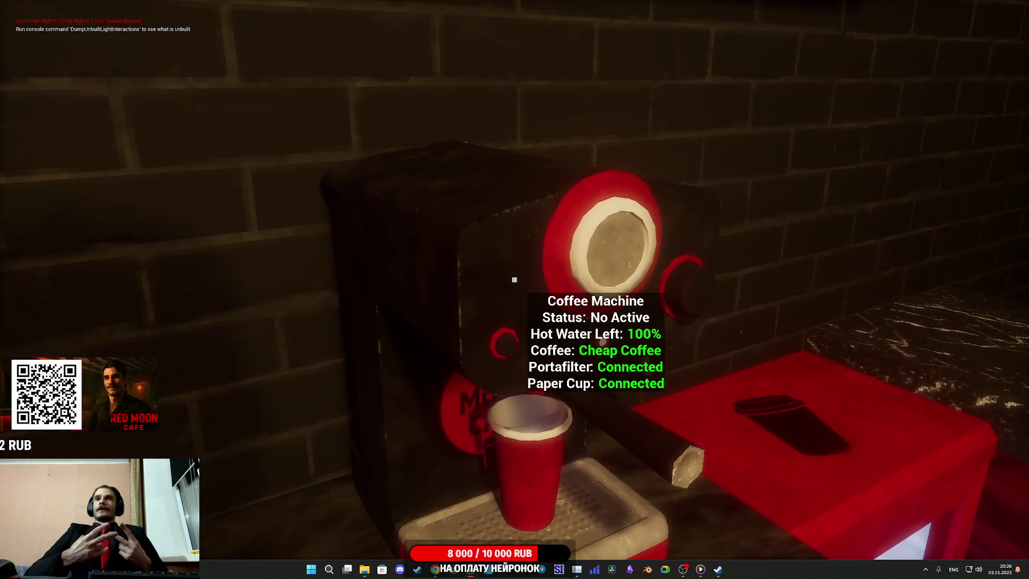
- Brew the espresso, set the cup on the counter, and put a lid on it
key(e)
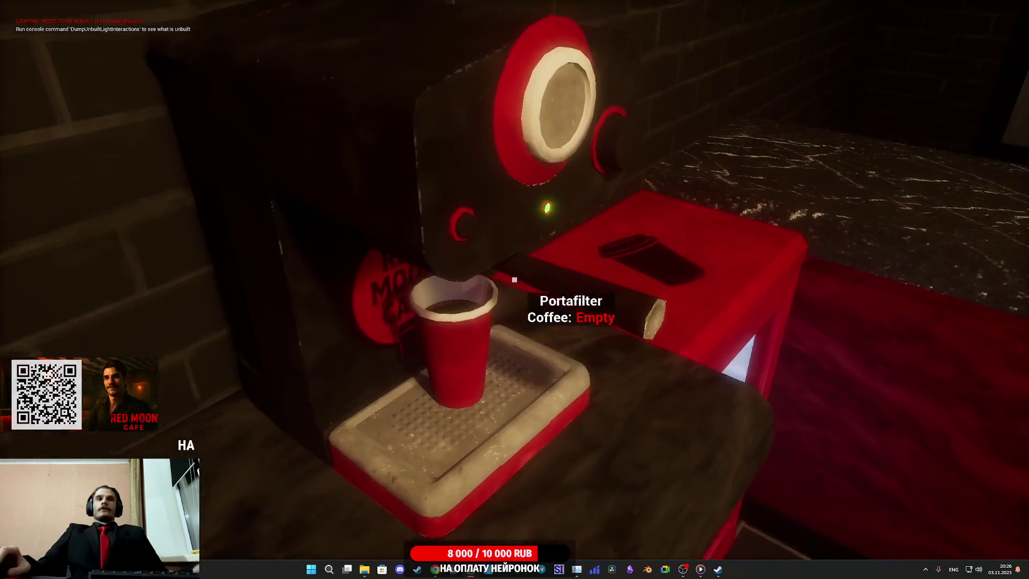
key(e)
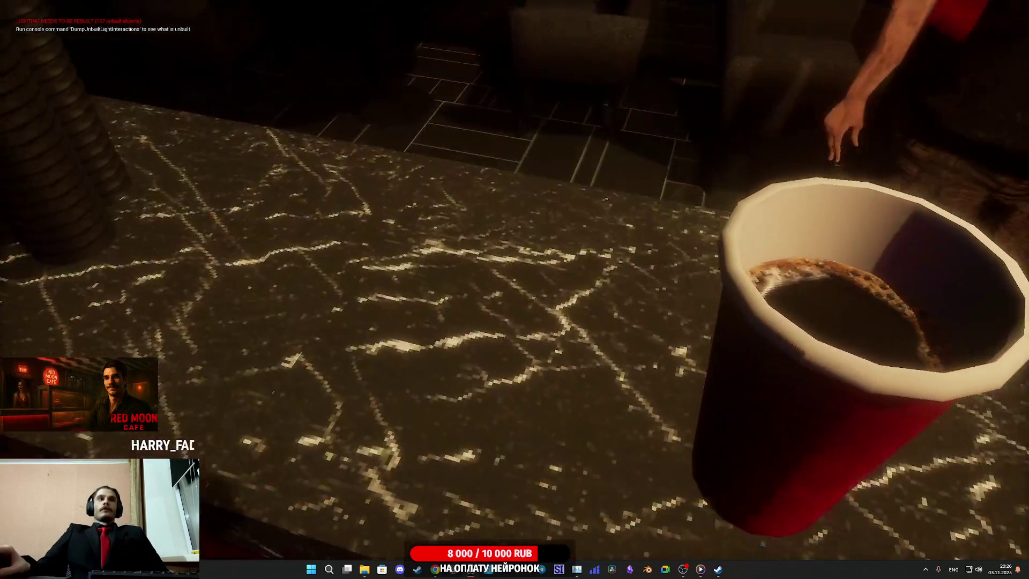
click(515, 279)
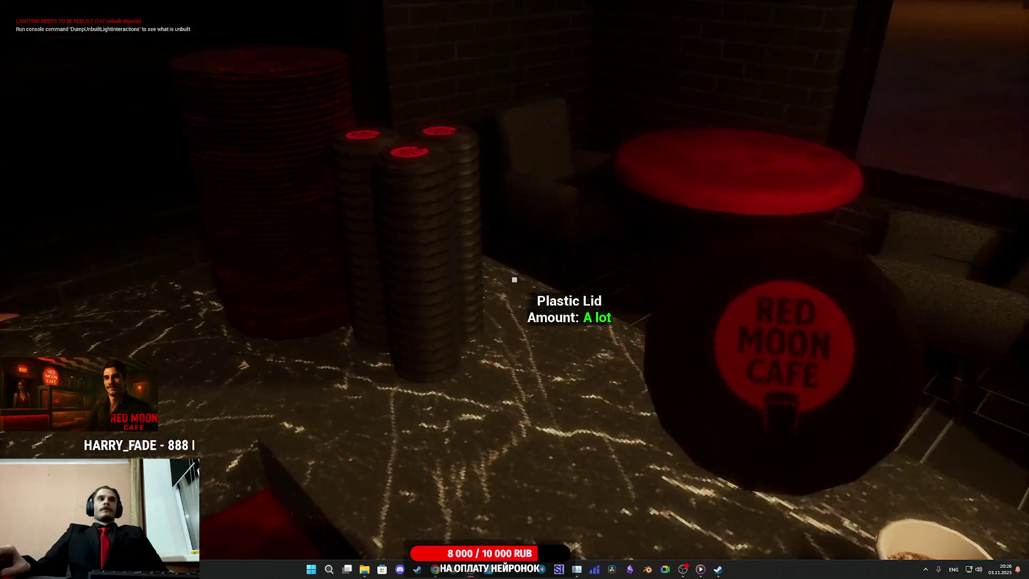
click(515, 280)
click(514, 279)
click(514, 279)
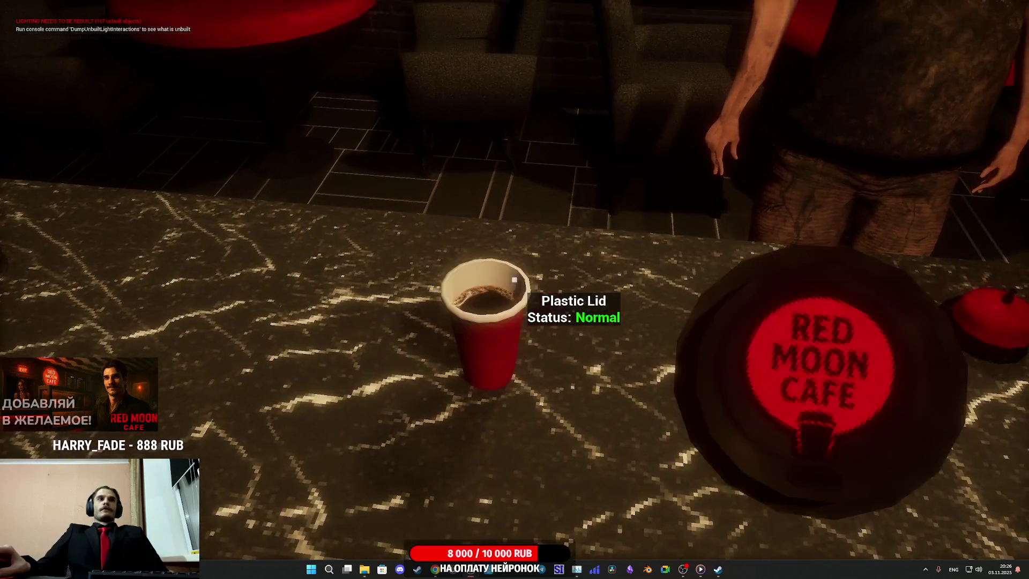
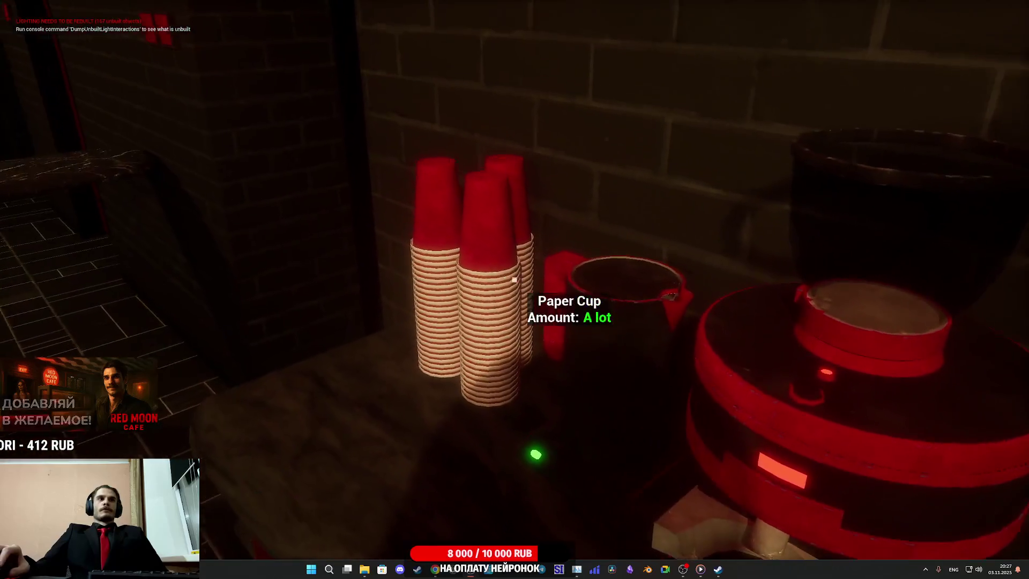
- Set out a paper cup, then fill and start the grinder with Cheap Coffee into the portafilter
click(514, 280)
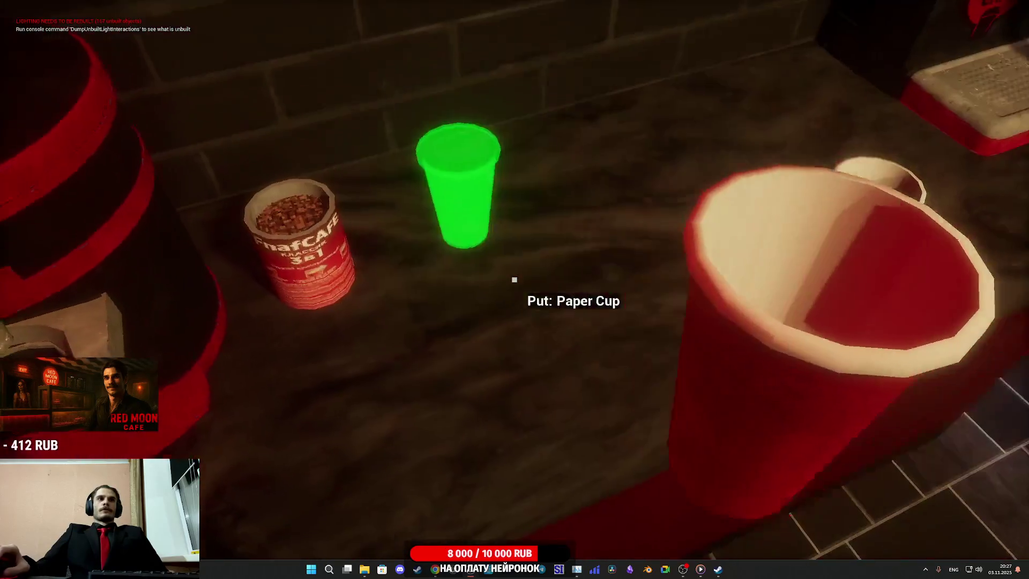
click(514, 280)
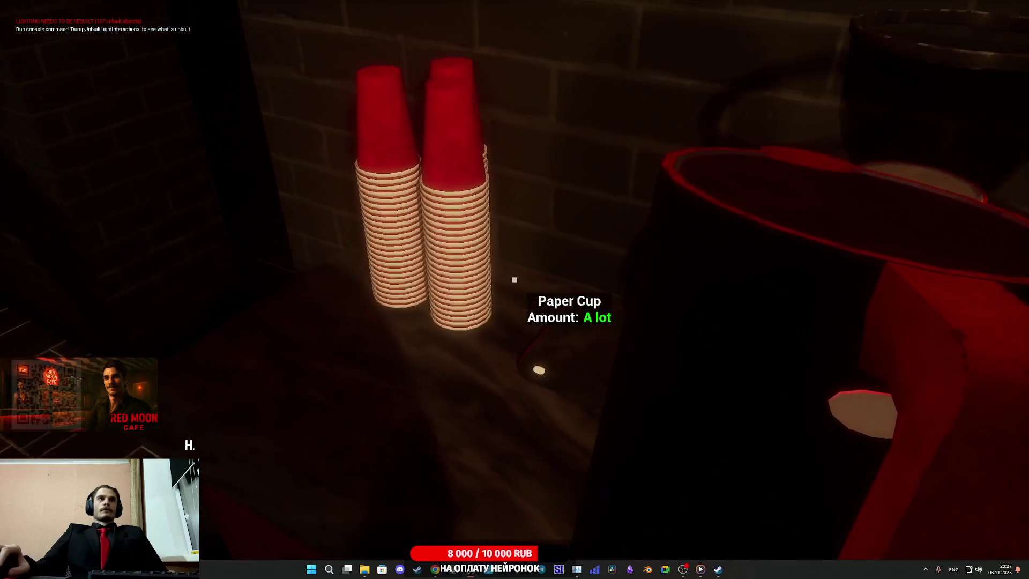
click(515, 279)
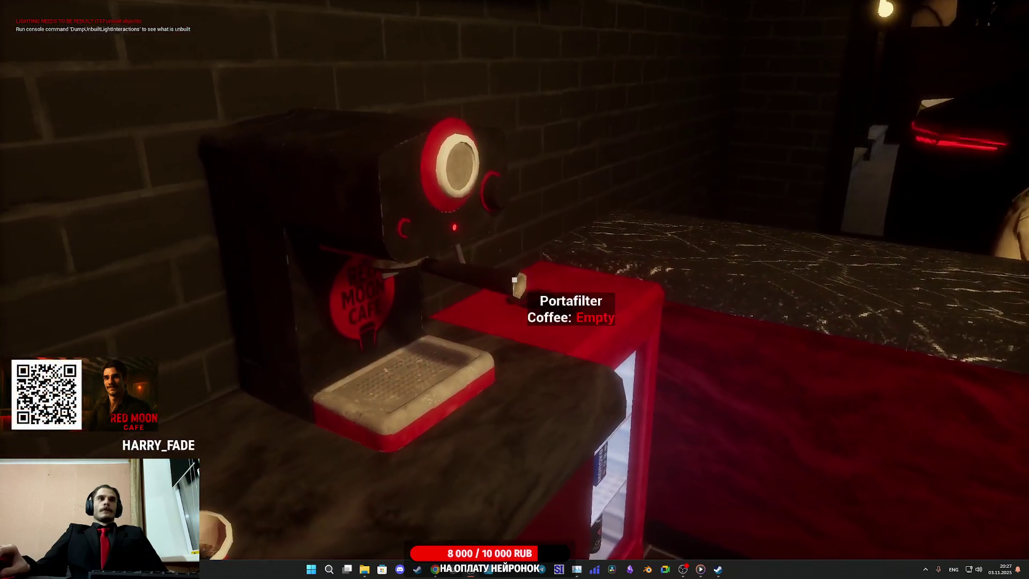
click(514, 280)
click(515, 280)
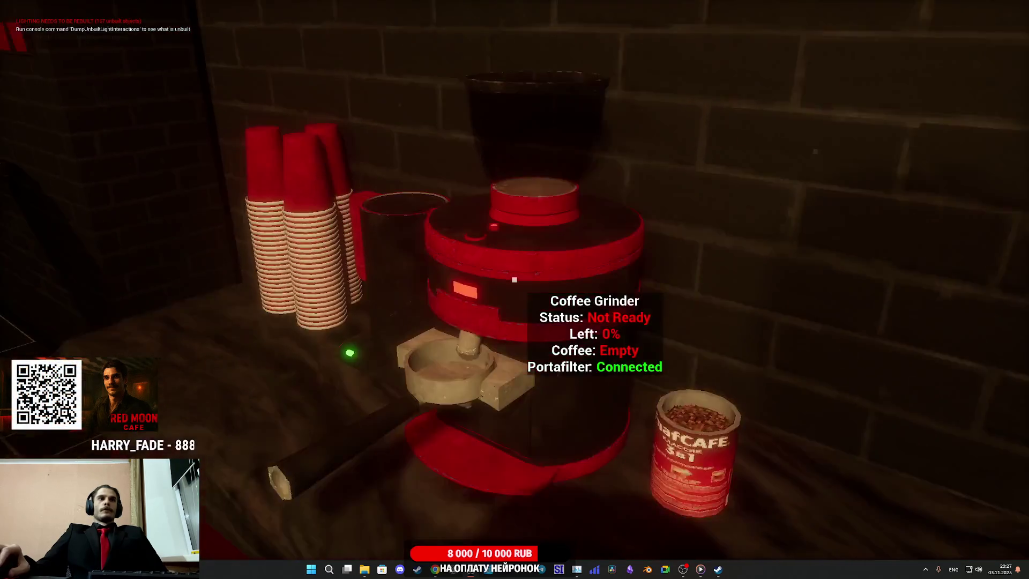
click(515, 280)
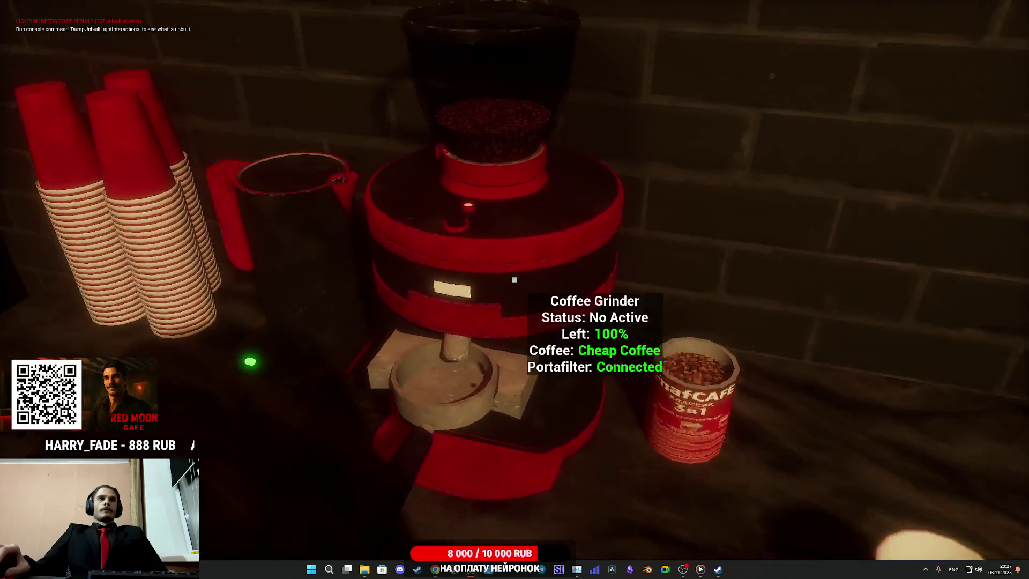
click(515, 280)
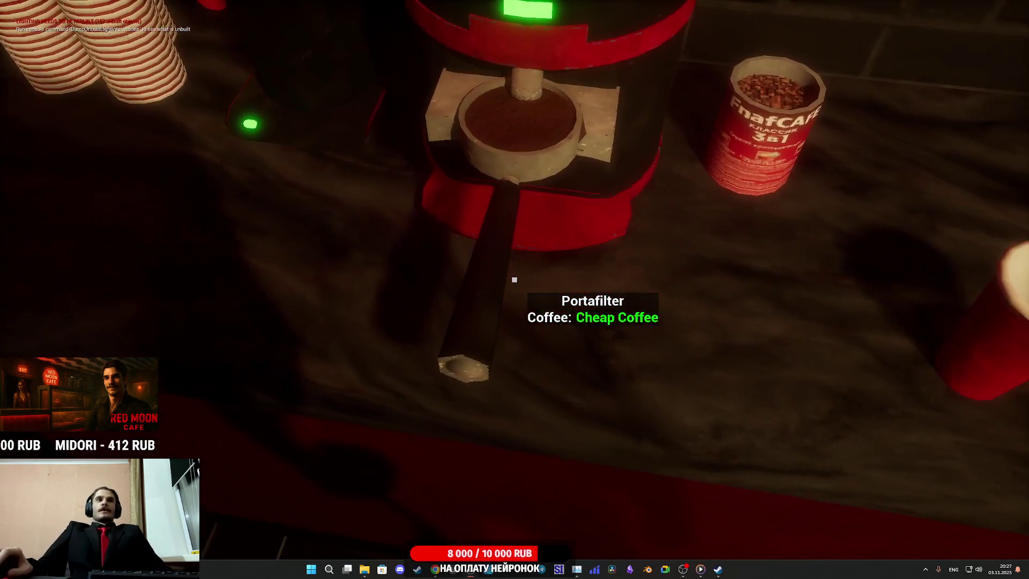
- Mount the filled portafilter on the machine, set the coffee aside, and start brewing into an empty cup
click(515, 279)
click(515, 279)
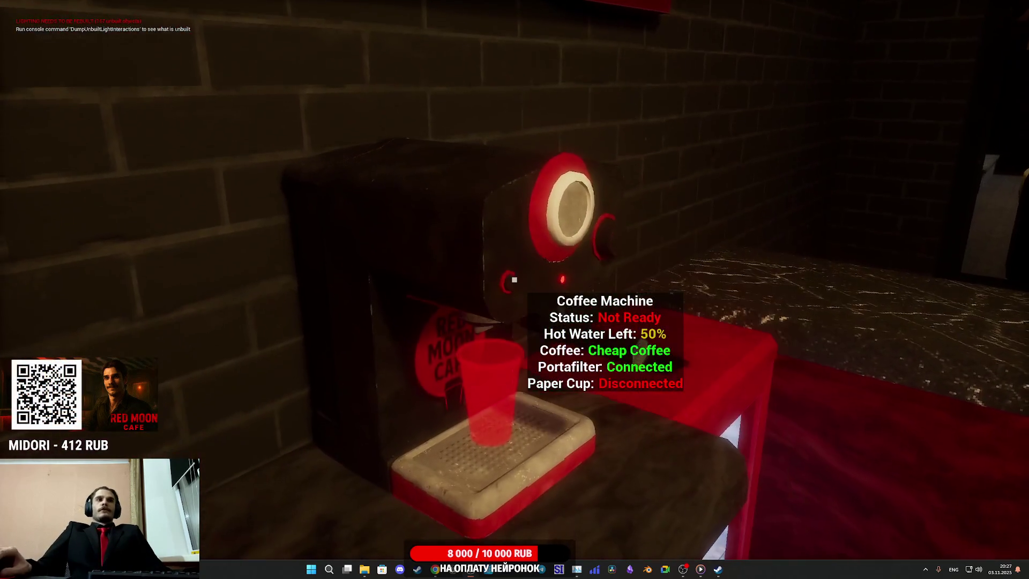
click(514, 280)
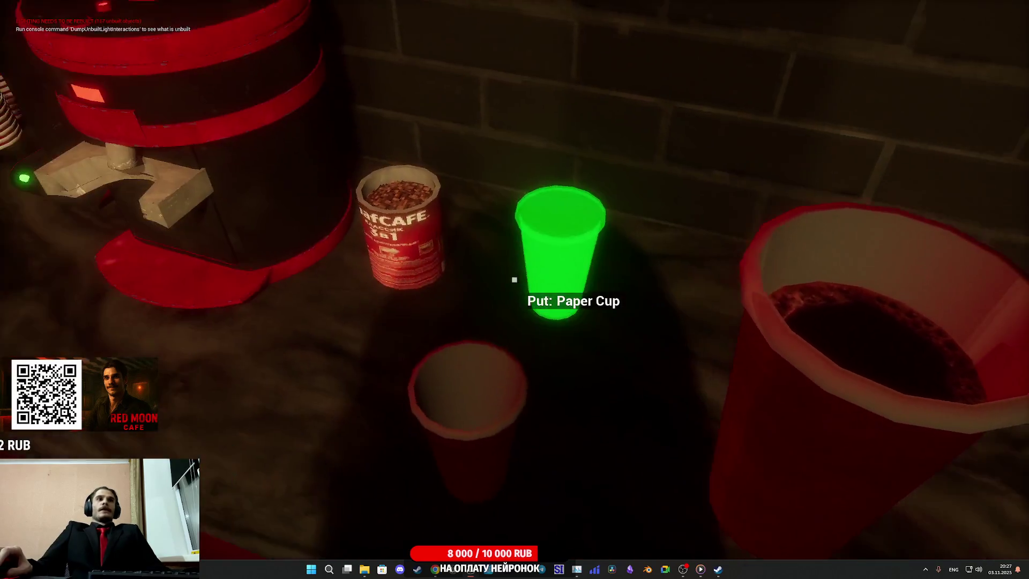
click(515, 280)
click(515, 279)
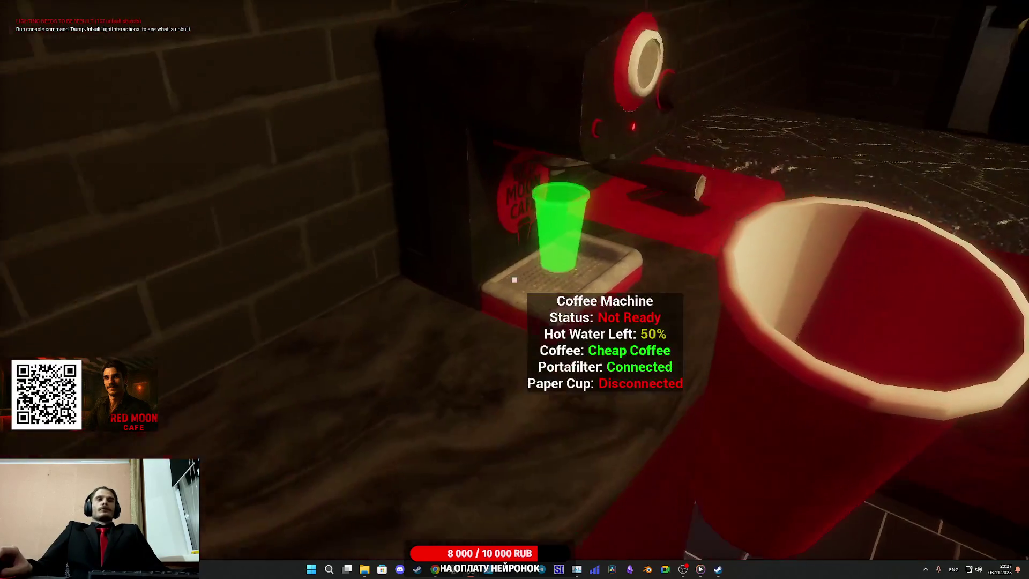
click(515, 280)
click(515, 280)
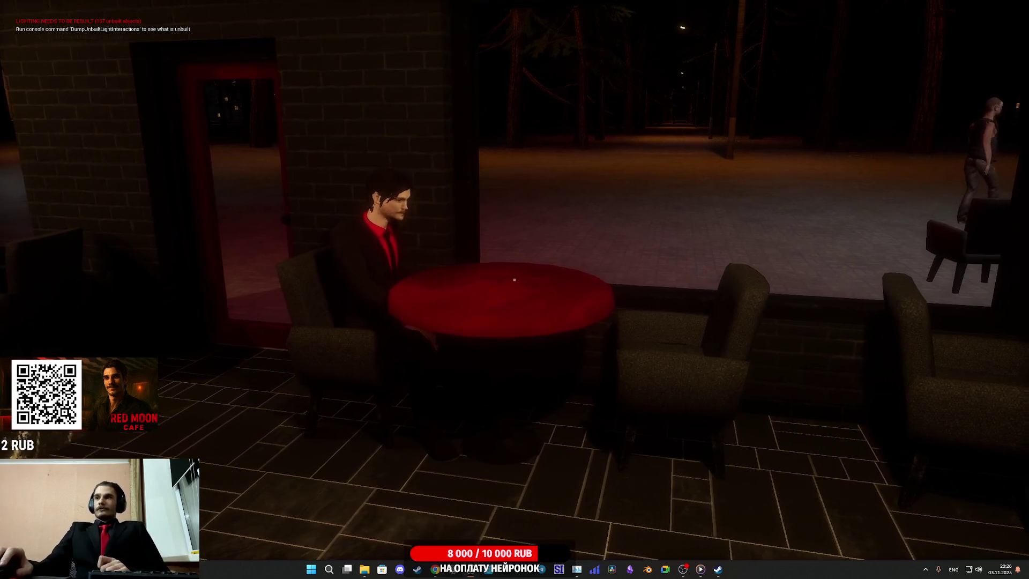
- Walk to the cash register and face the customer to read the 220 RUB Americano +Sugar order
key(w)
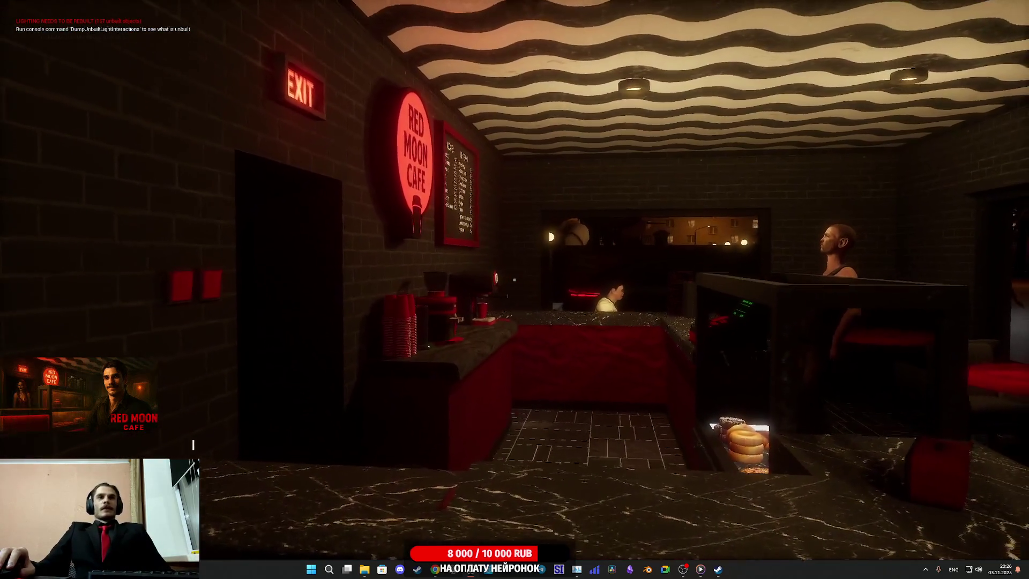
key(w)
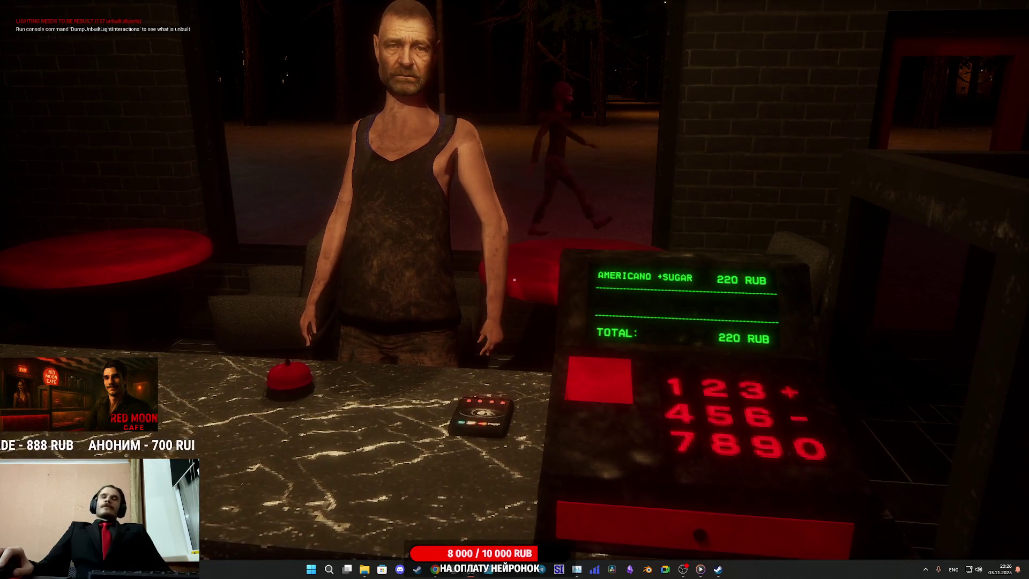
key(w)
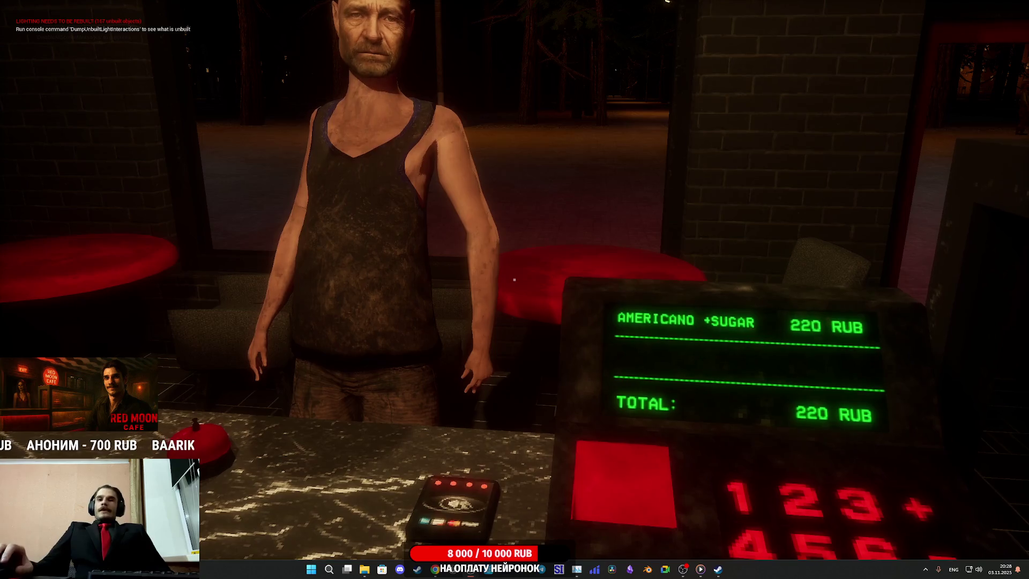
key(w)
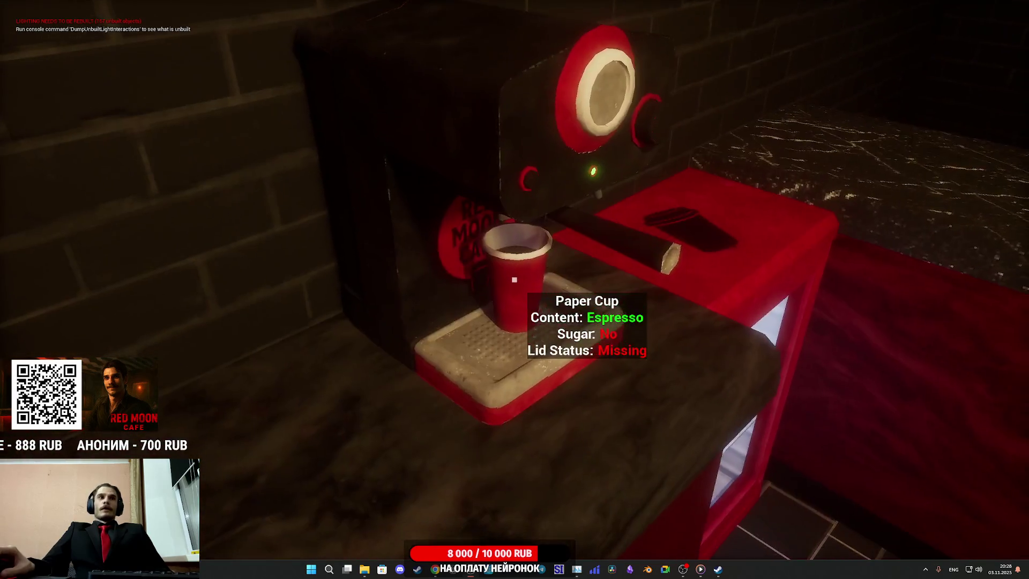
- Pick up the espresso, fetch a water bottle from storage and set it by the kettle
click(515, 279)
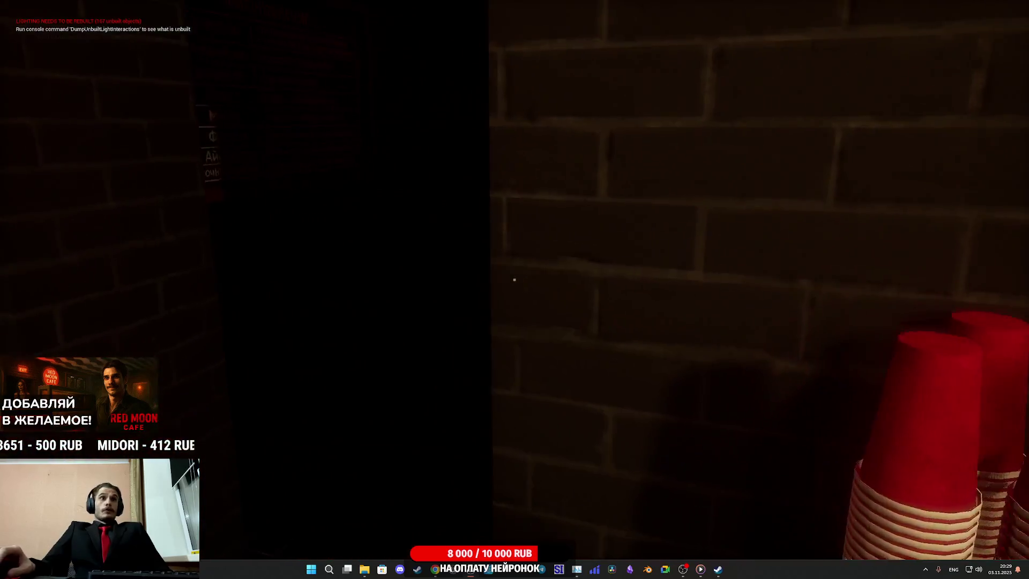
key(w)
click(515, 279)
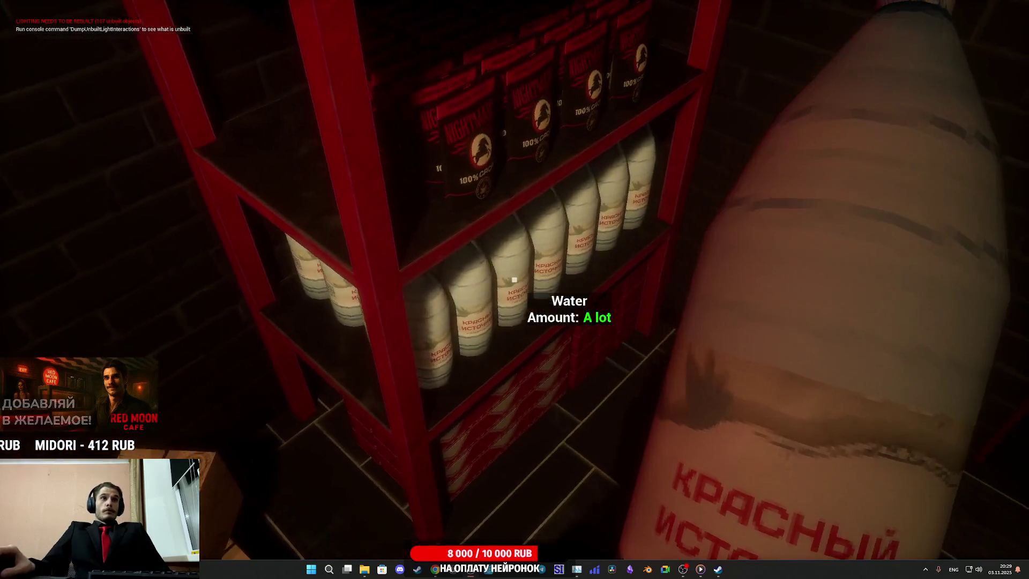
key(w)
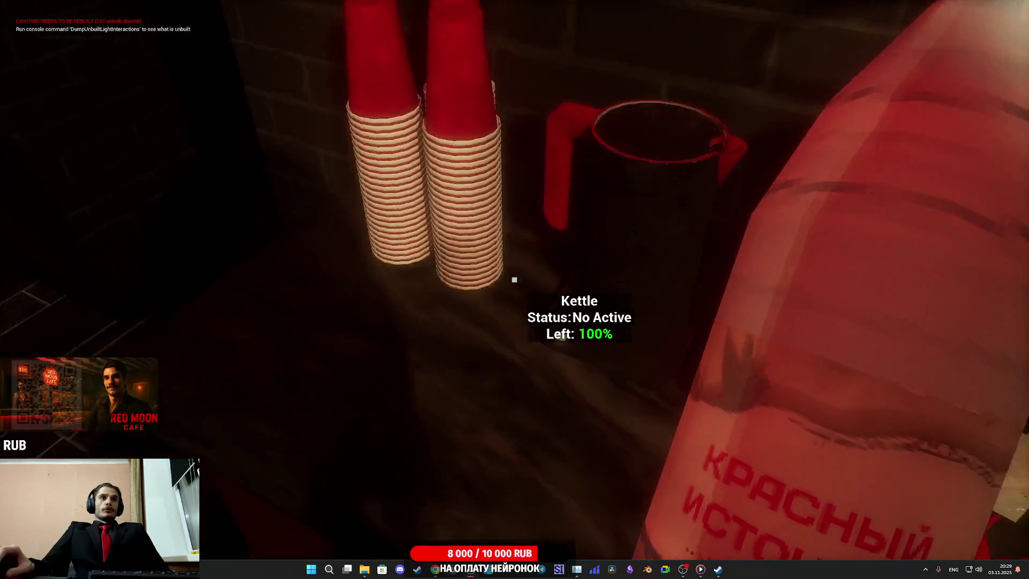
click(514, 279)
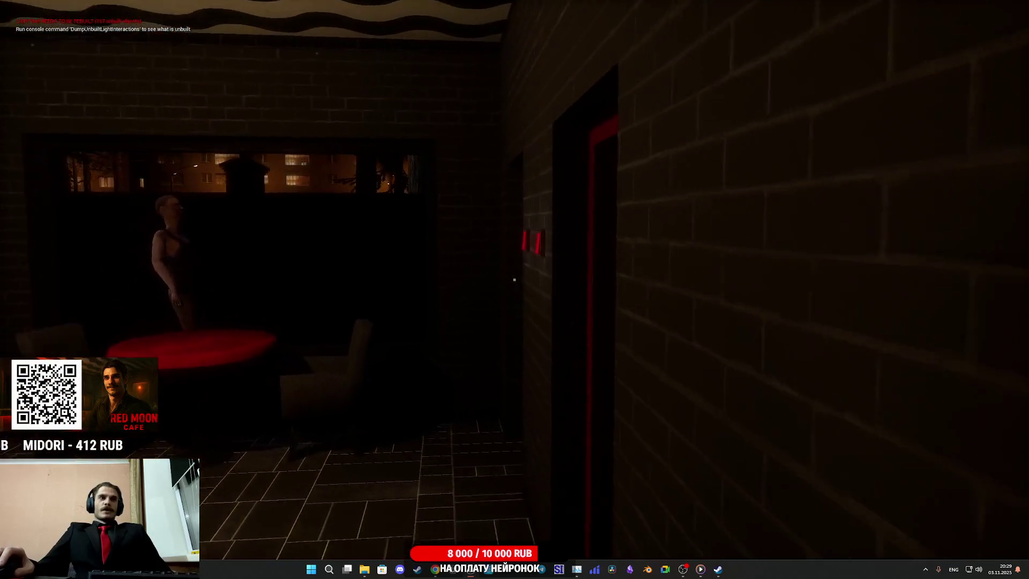
- Open, close and lock the restroom door, then unlock it again
key(w)
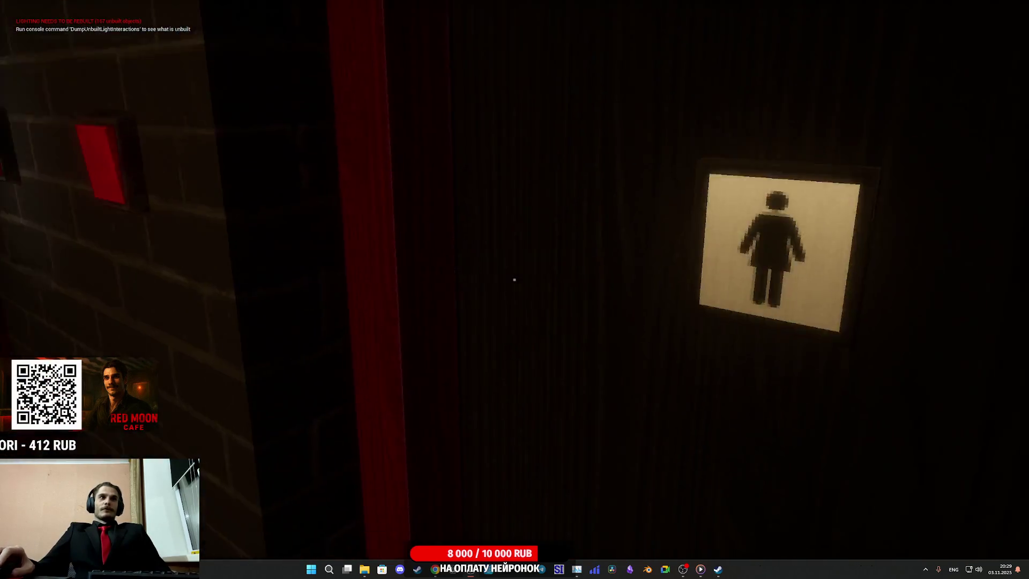
click(514, 279)
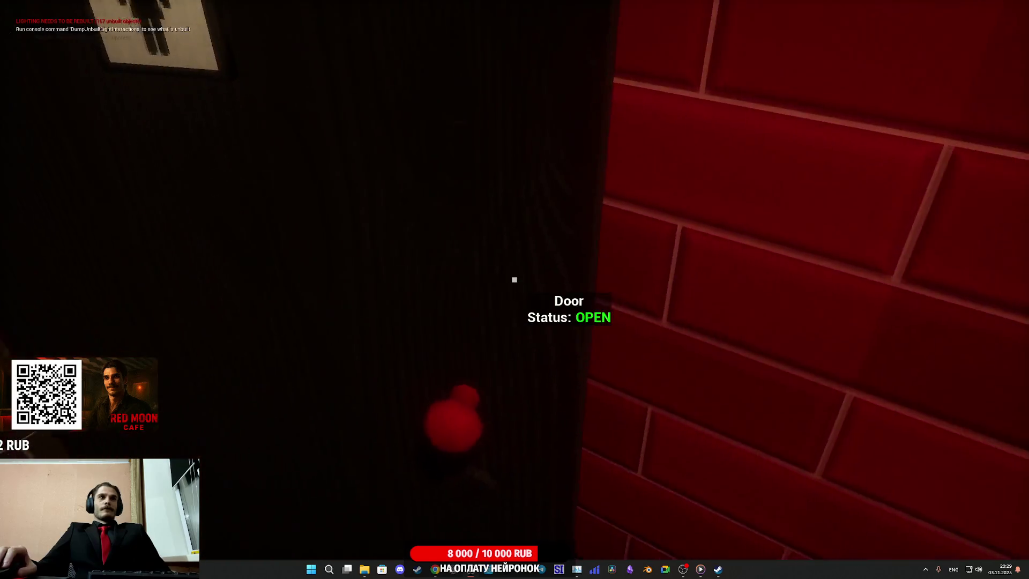
click(514, 280)
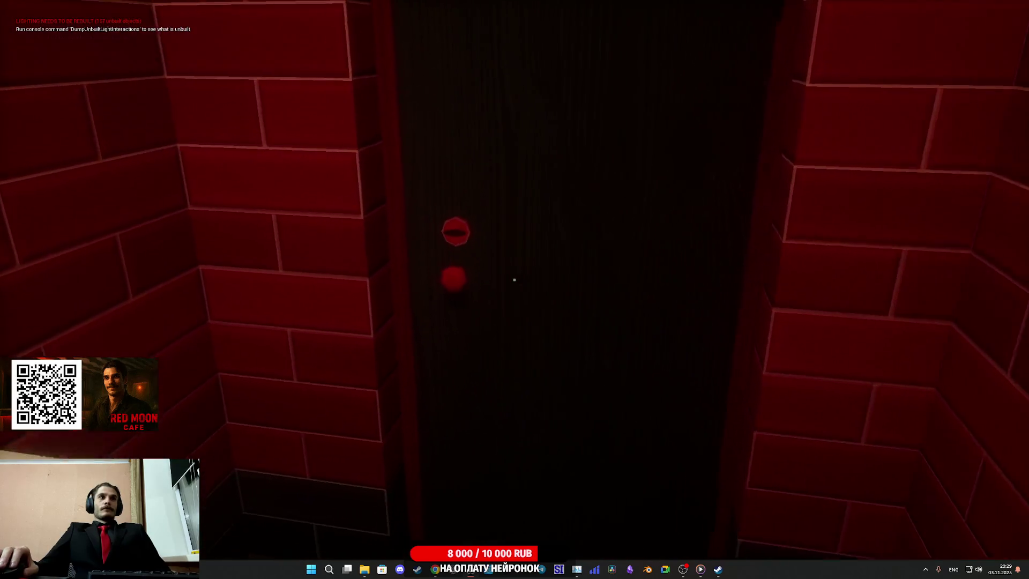
click(514, 280)
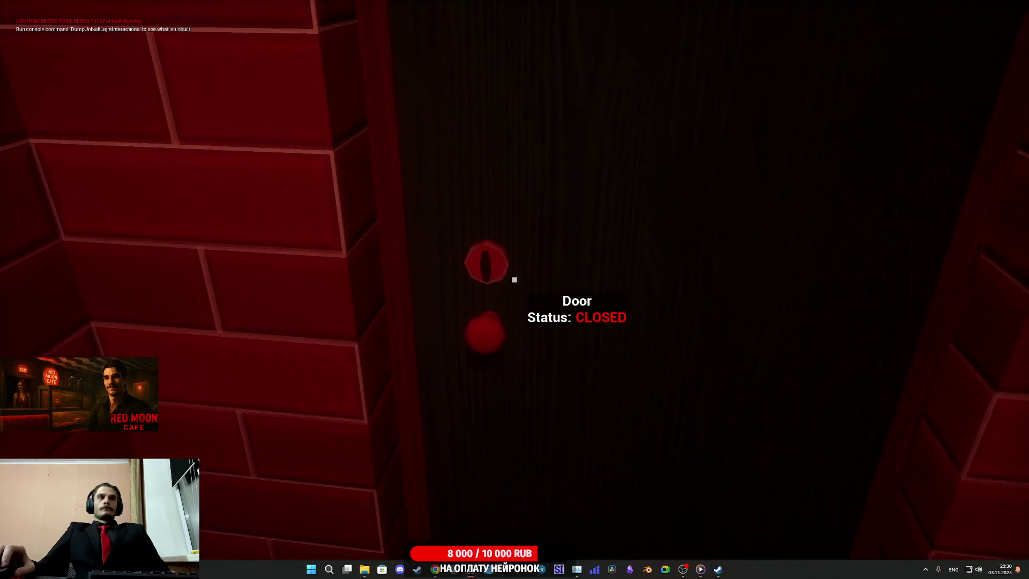
key(e)
- Return to the register, put the espresso cup on the counter and eject with F8
key(w)
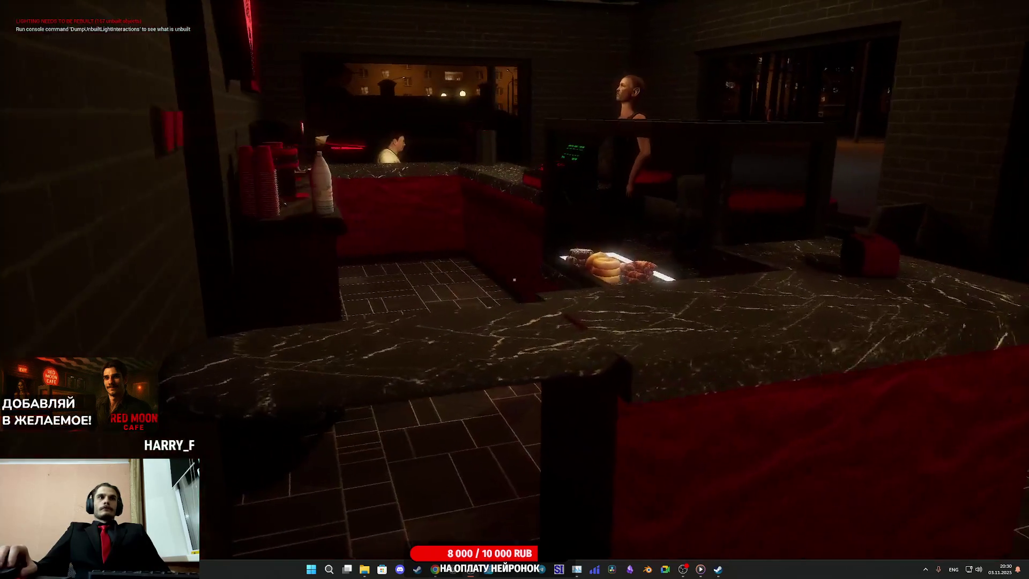
key(w)
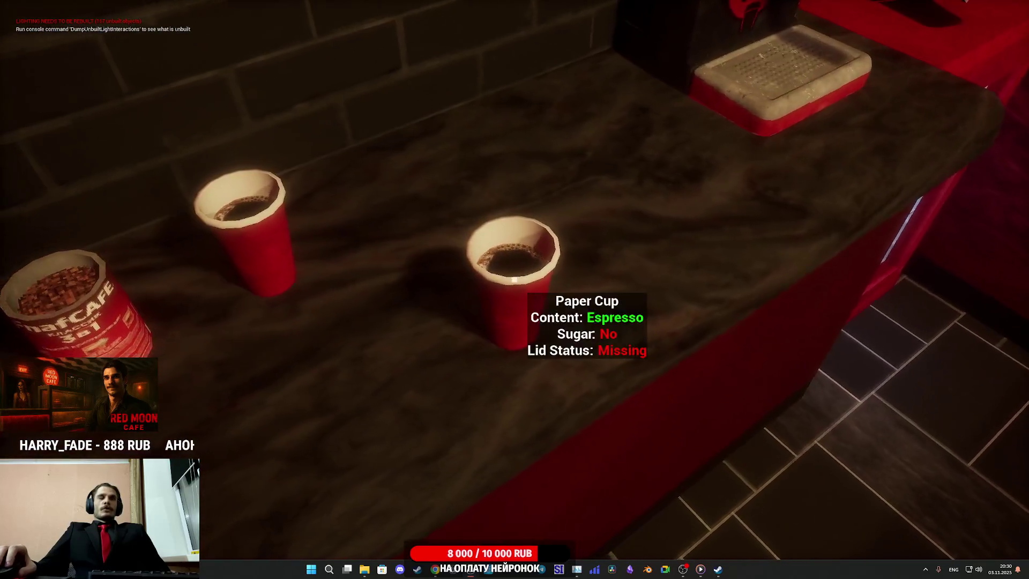
key(e)
click(514, 279)
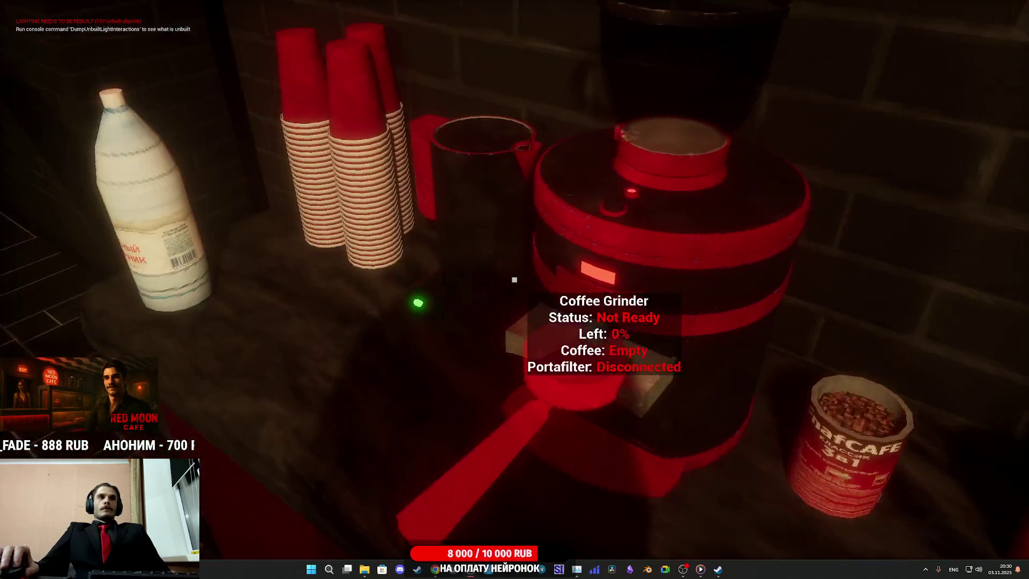
key(F8)
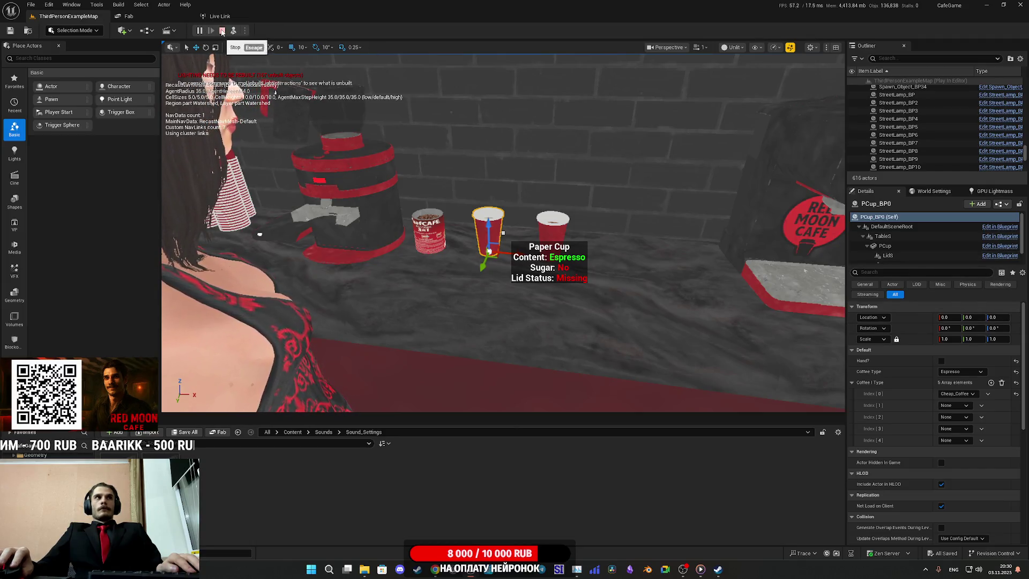
- Stop the playtest, relaunch it, walk toward the exit doorway, and stop it again
key(Escape)
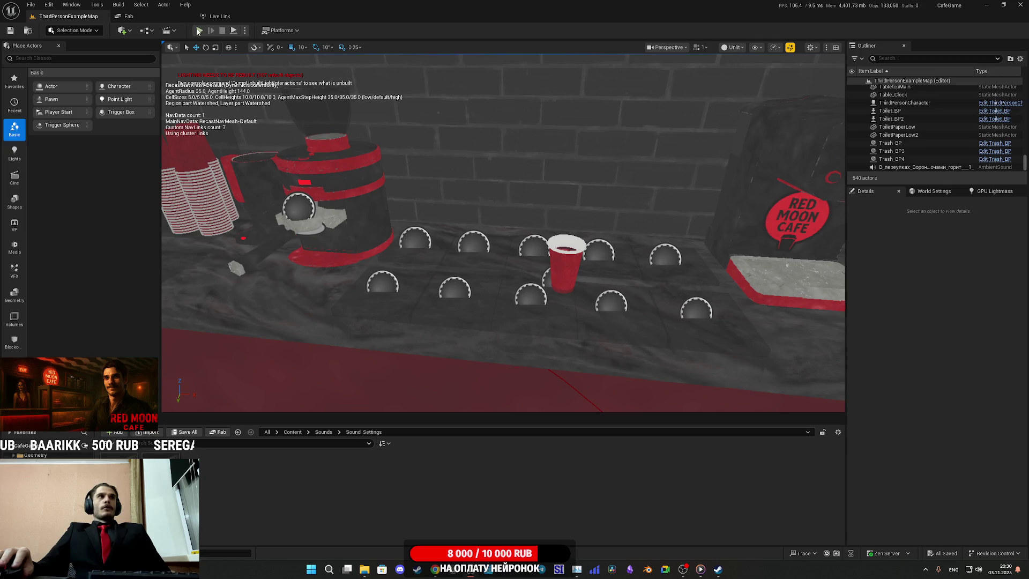
click(198, 30)
key(w)
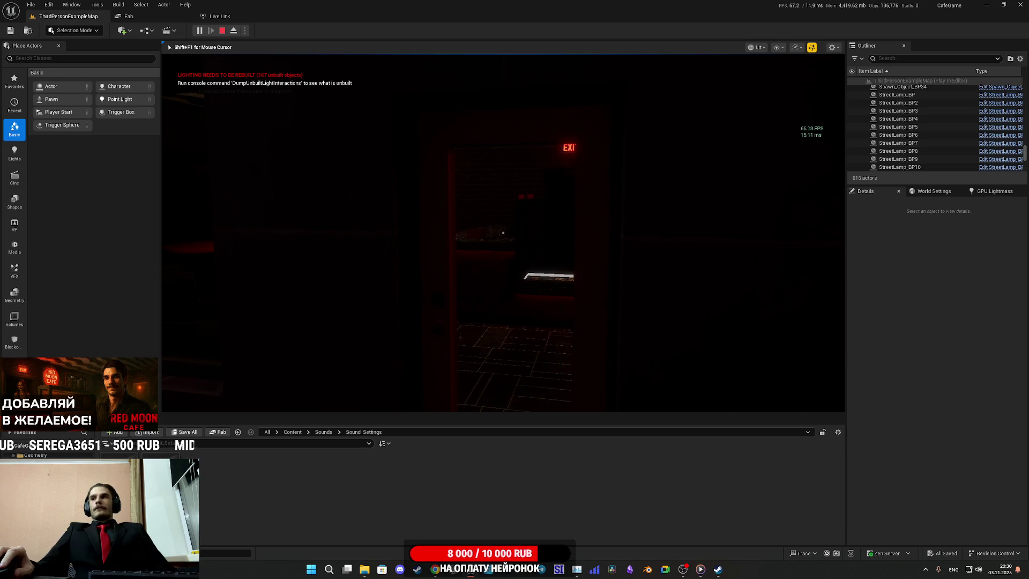
key(Escape)
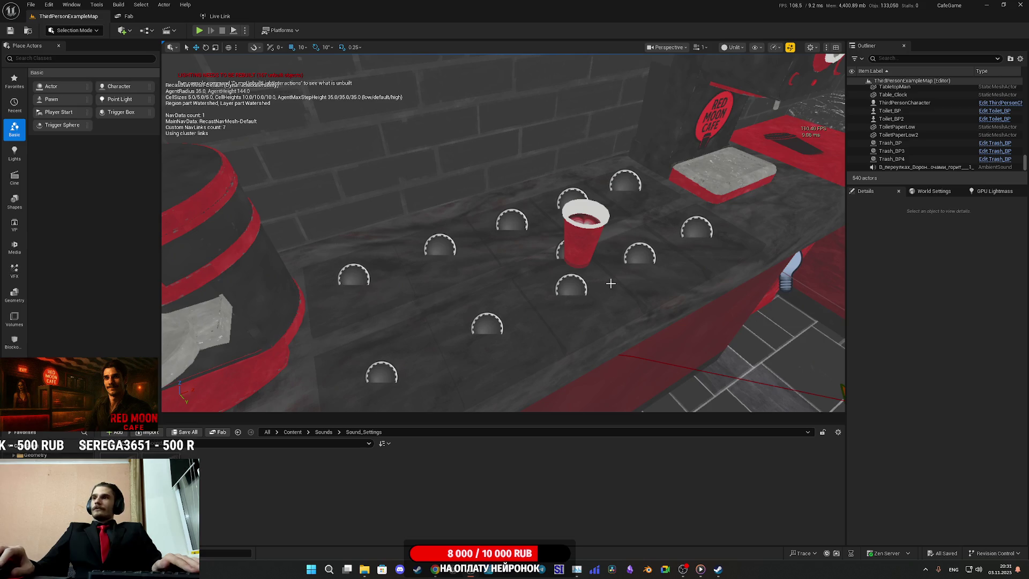
- Fly the viewport camera from the red table toward the doors, then pan over to the till
drag(629, 265, 630, 266)
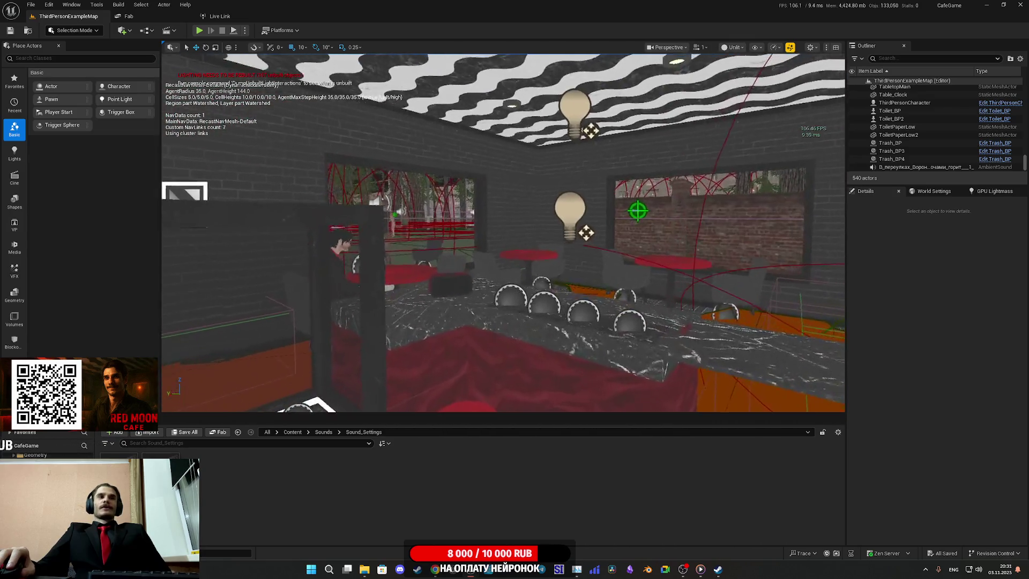
drag(630, 266, 629, 265)
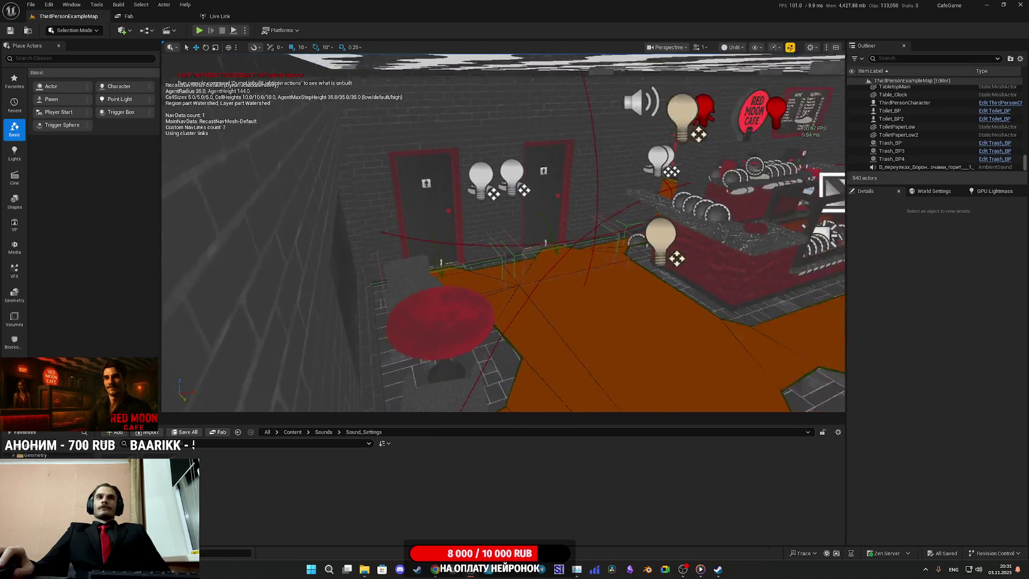
scroll(502, 233, down, 10)
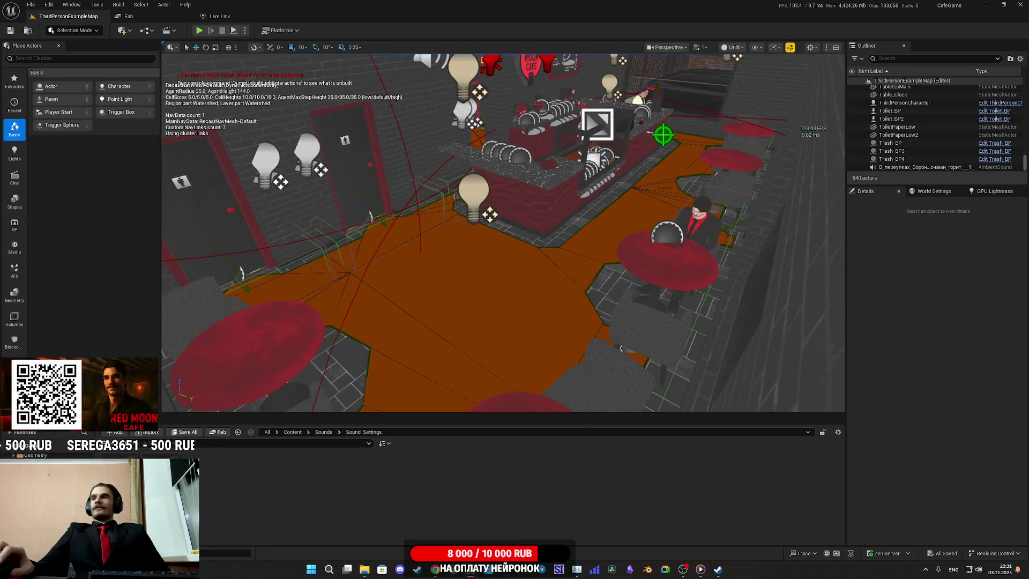
scroll(644, 272, up, 10)
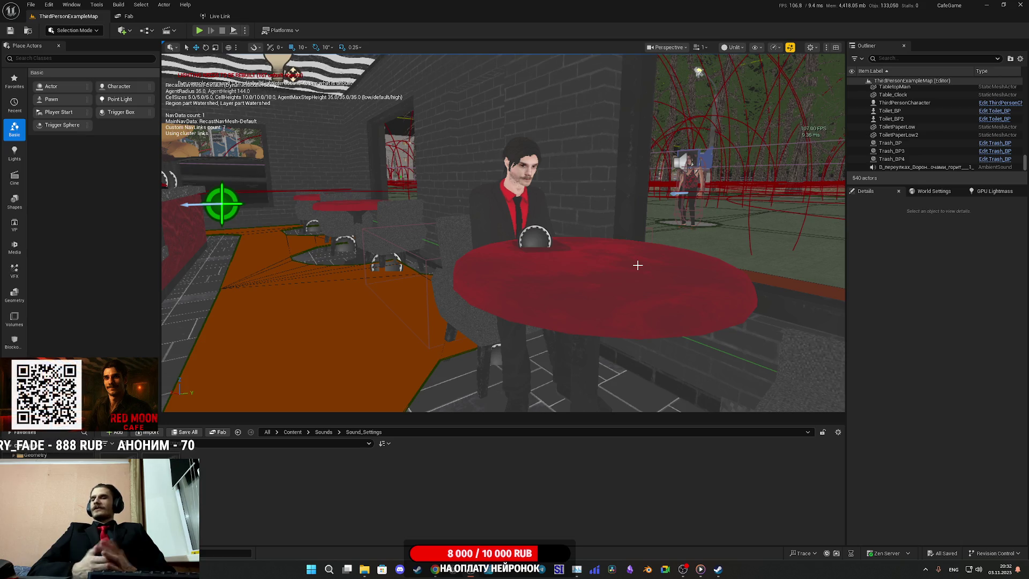
drag(638, 265, 508, 155)
- Set Kettle_BP's Kettle OTS Left to 0 and StatusK to Empty, then playtest fullscreen with F11
drag(570, 234, 571, 234)
click(439, 220)
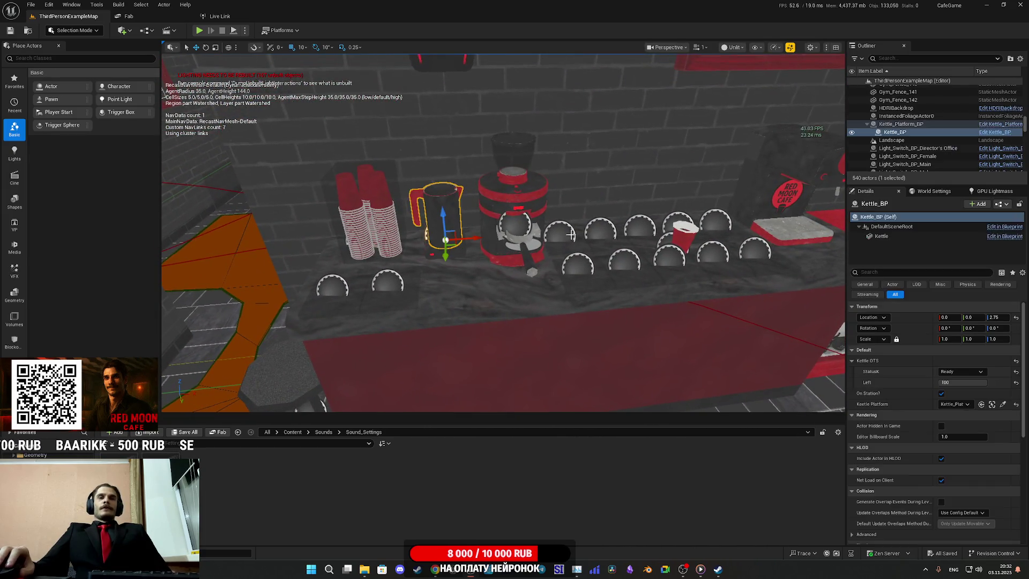
drag(962, 382, 953, 379)
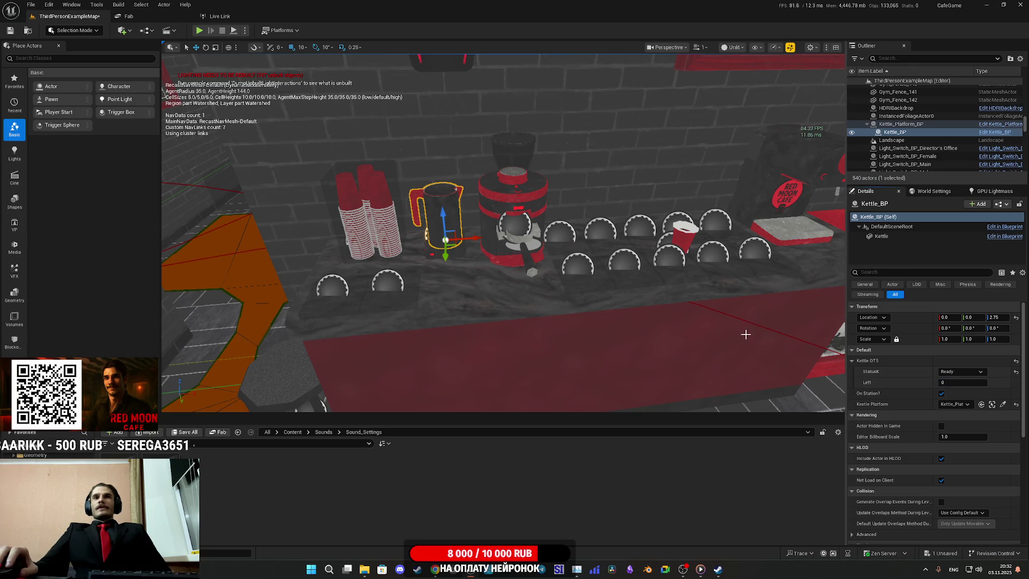
click(1016, 372)
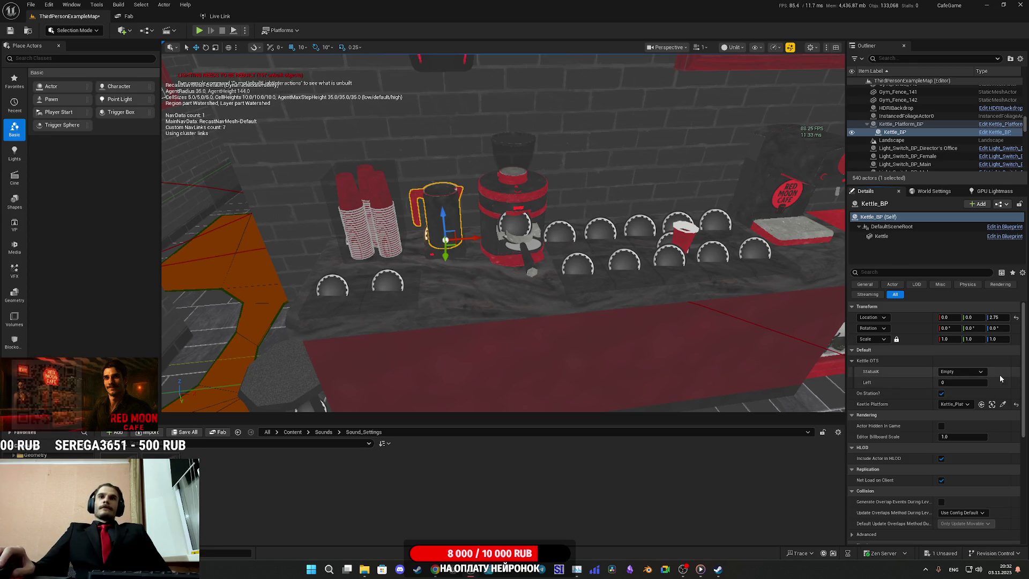
click(198, 30)
key(F11)
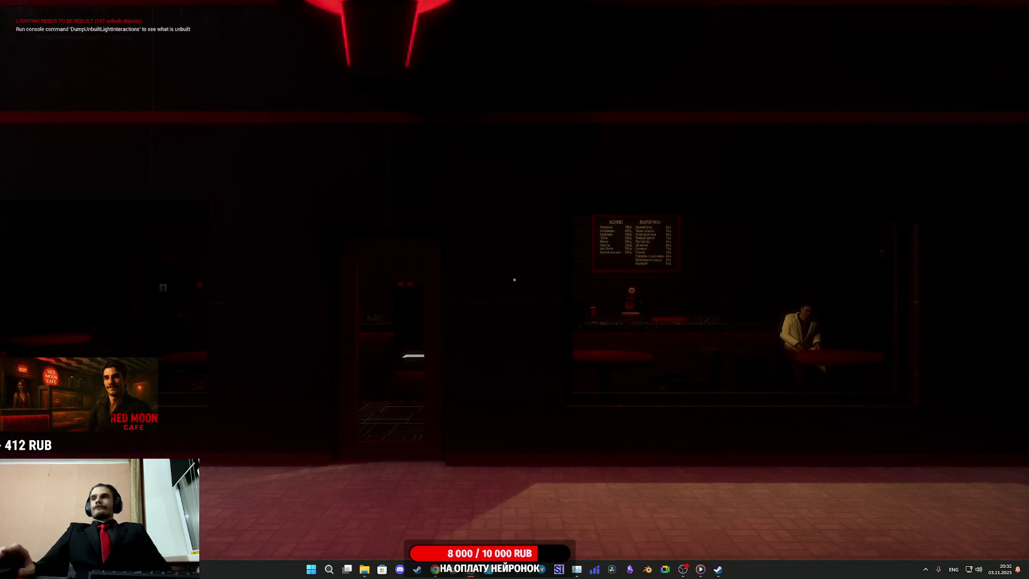
- Walk along the counter to the kettle and set a paper cup down
key(w)
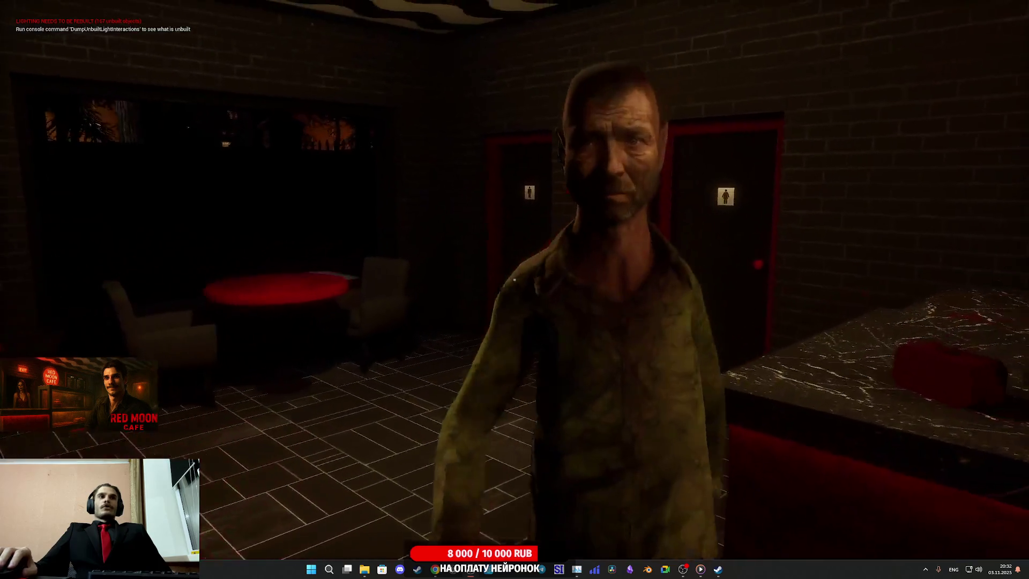
key(w)
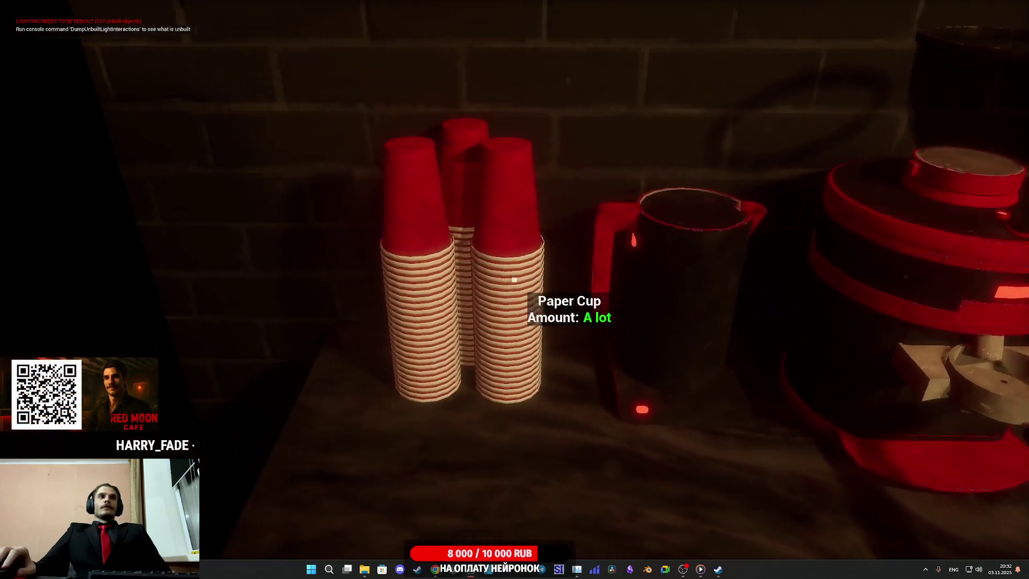
click(514, 280)
click(514, 279)
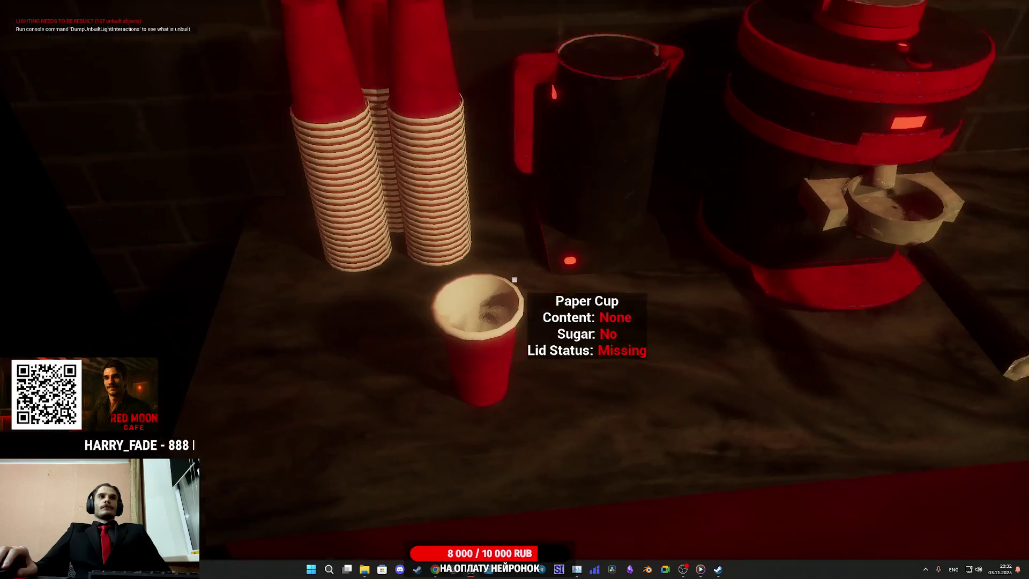
- Pour water into the empty kettle, switch it on, and move to the coffee machine and fridge
key(w)
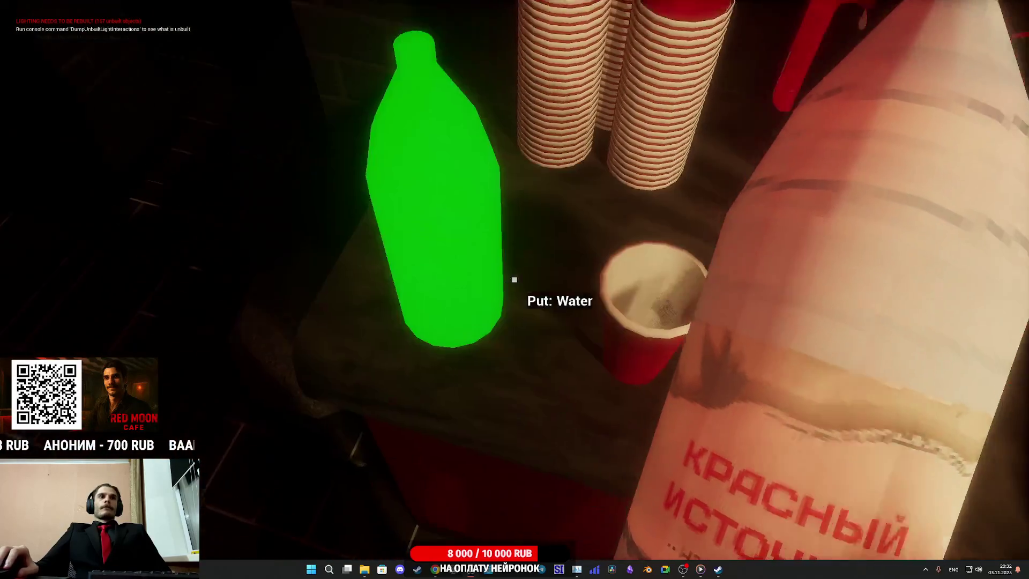
click(514, 279)
click(514, 280)
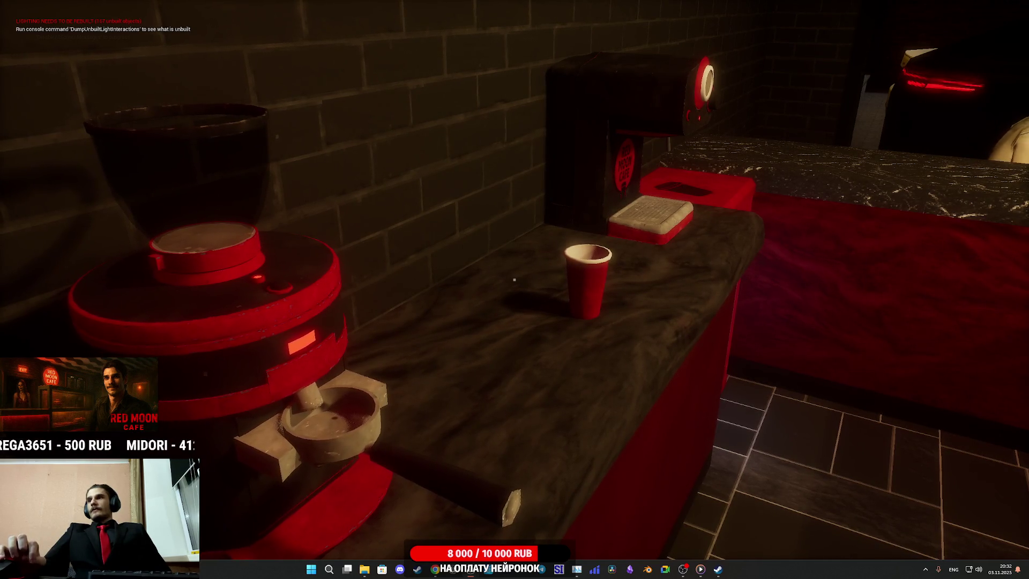
key(w)
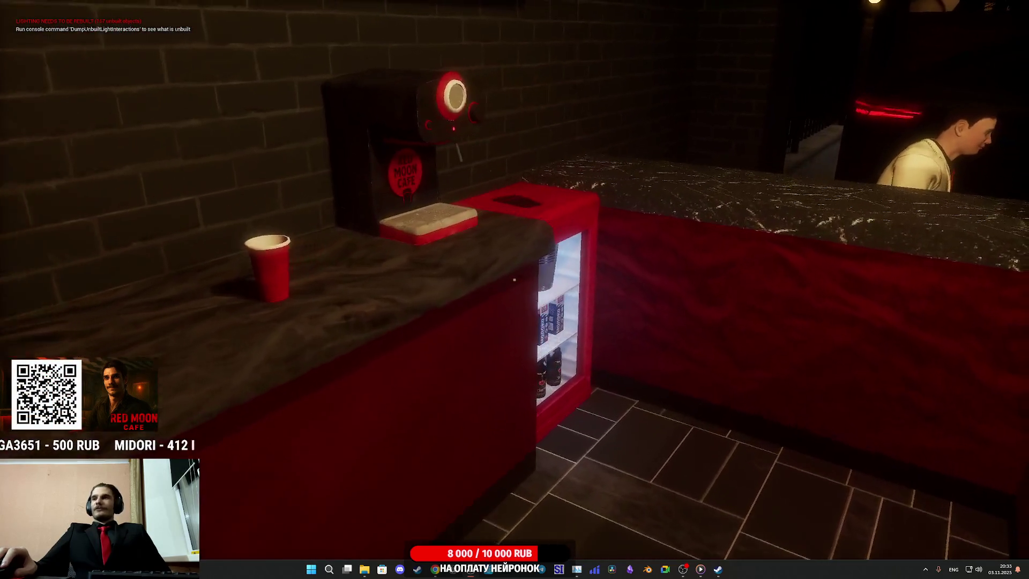
key(w)
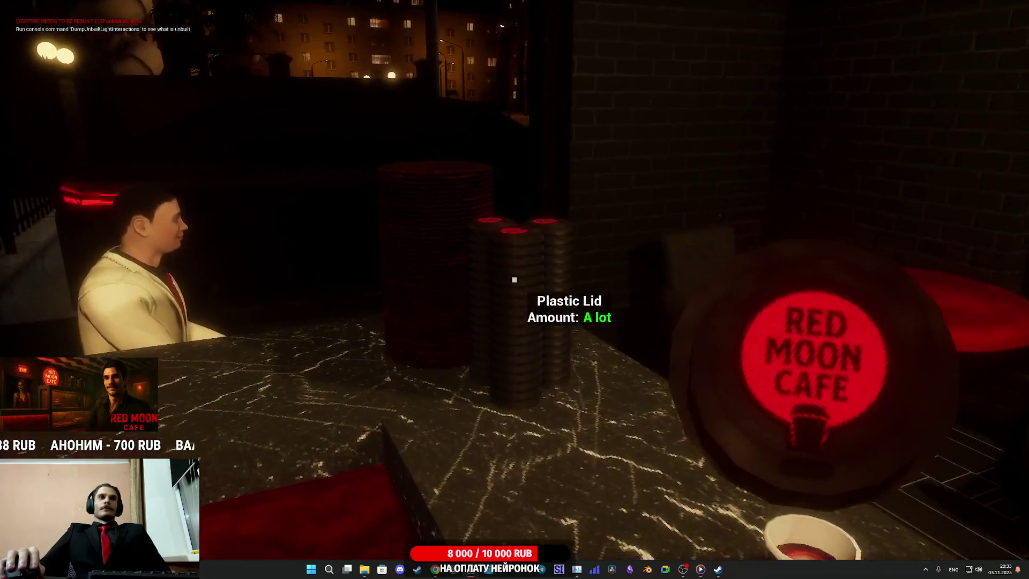
- Put down the lidded drink, place a fresh cup on the machine tray, and grind a Cheap Coffee pack
click(515, 279)
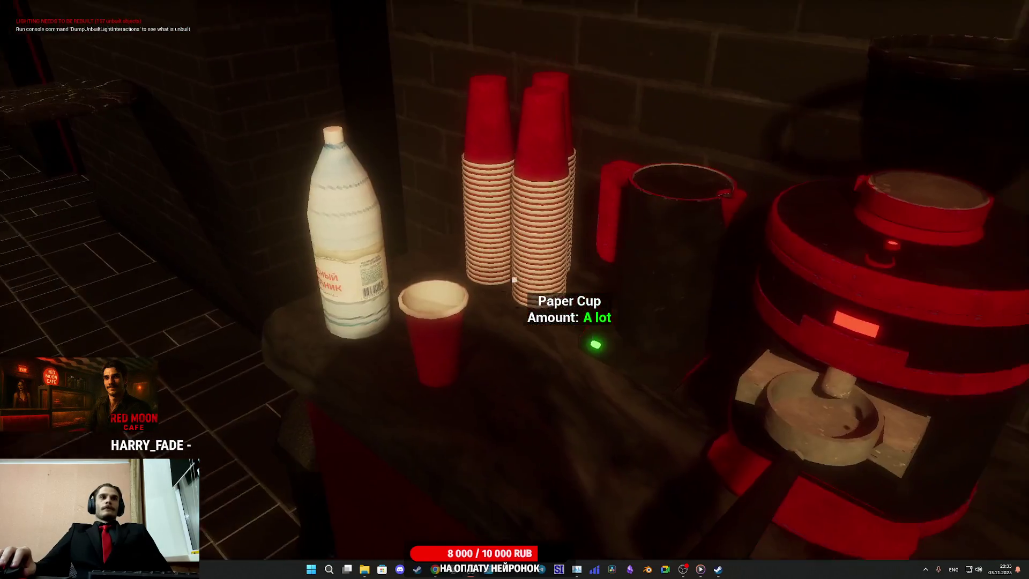
click(515, 279)
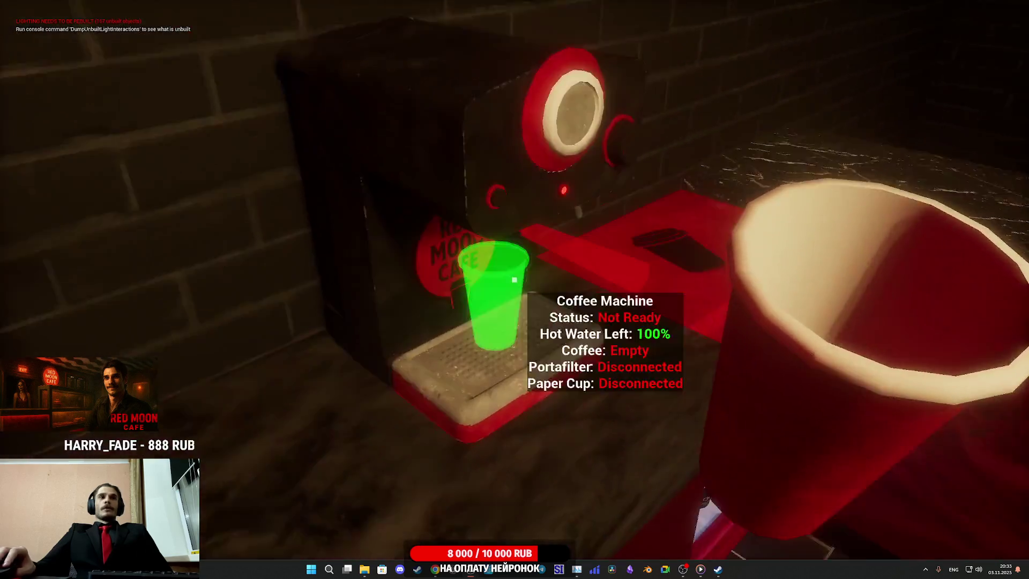
click(514, 279)
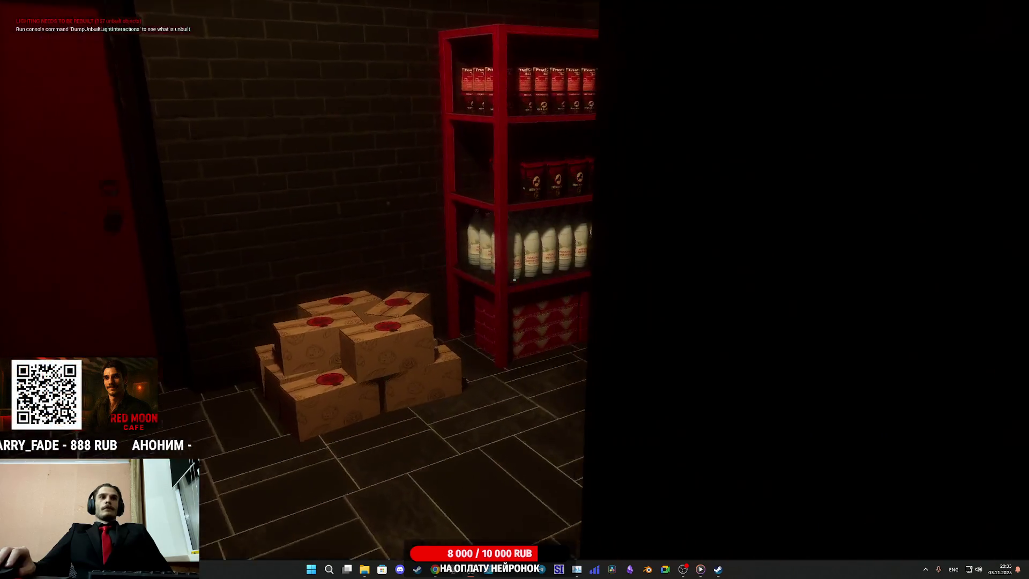
click(515, 280)
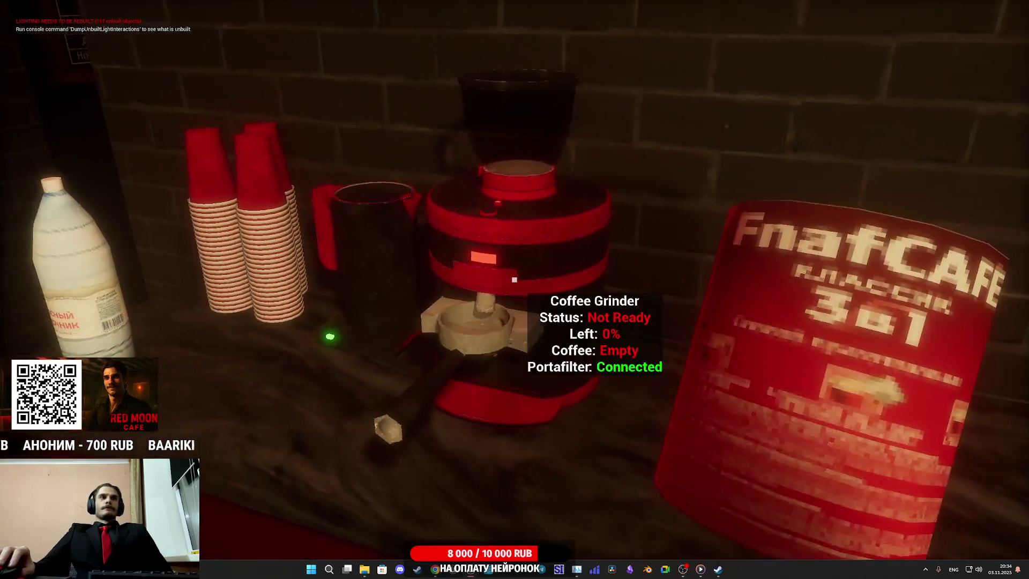
click(515, 279)
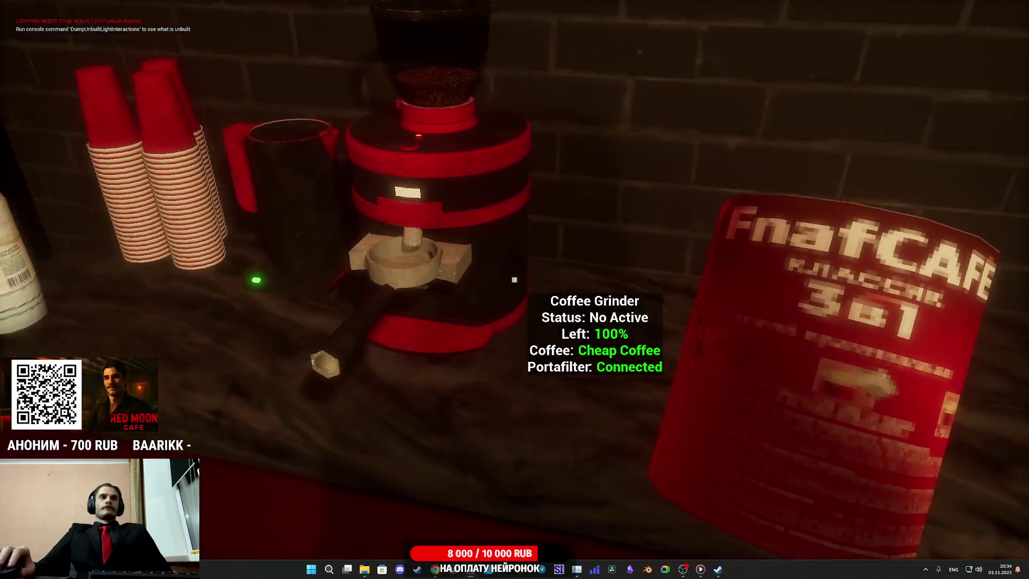
click(515, 279)
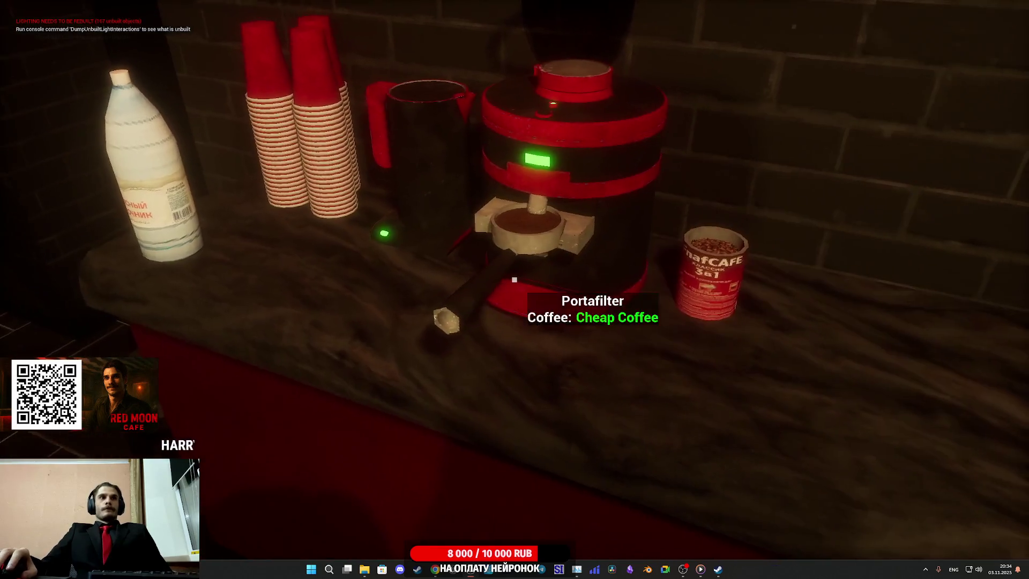
- Mount the filled portafilter, brew an espresso, and serve the cup on the customer counter
click(514, 279)
click(515, 280)
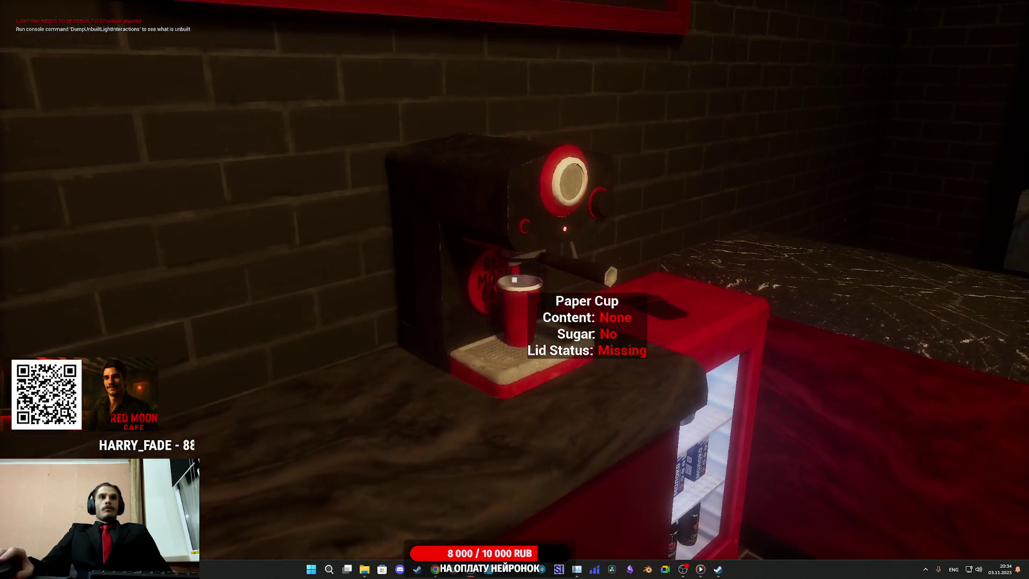
click(515, 280)
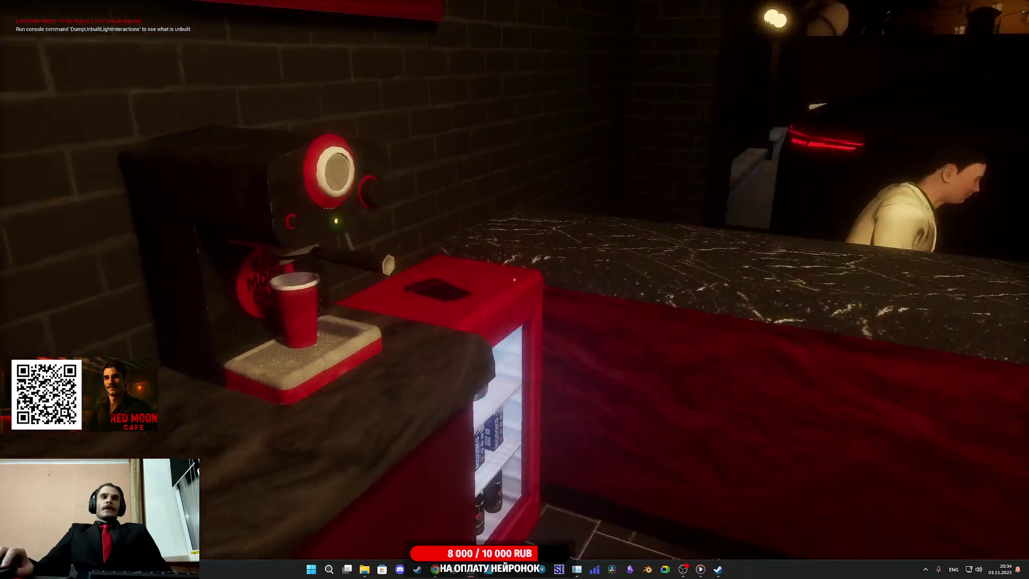
click(514, 279)
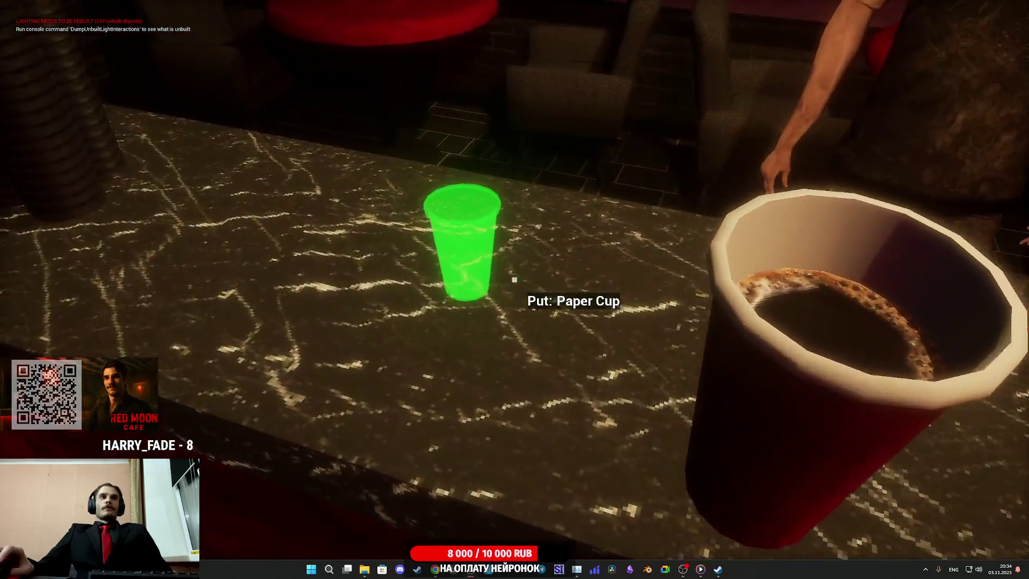
click(514, 279)
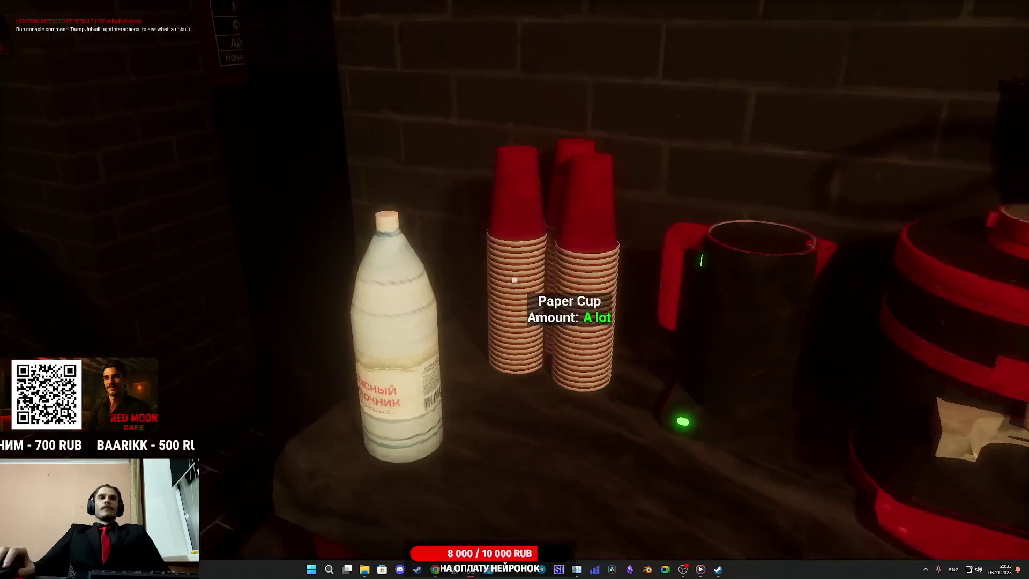
- Take another paper cup from the stack and walk out the café door onto the zombie square
click(515, 279)
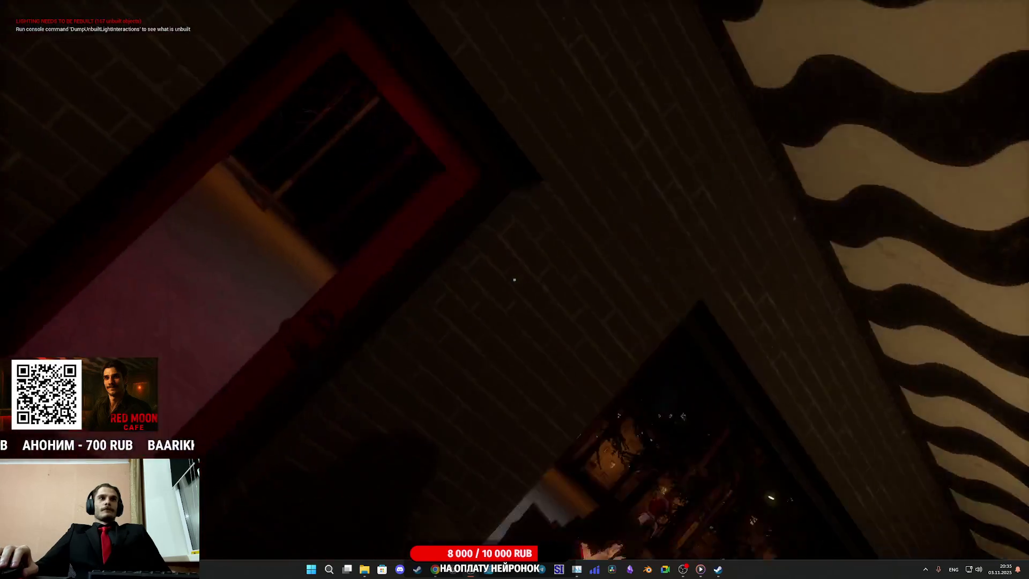
key(w)
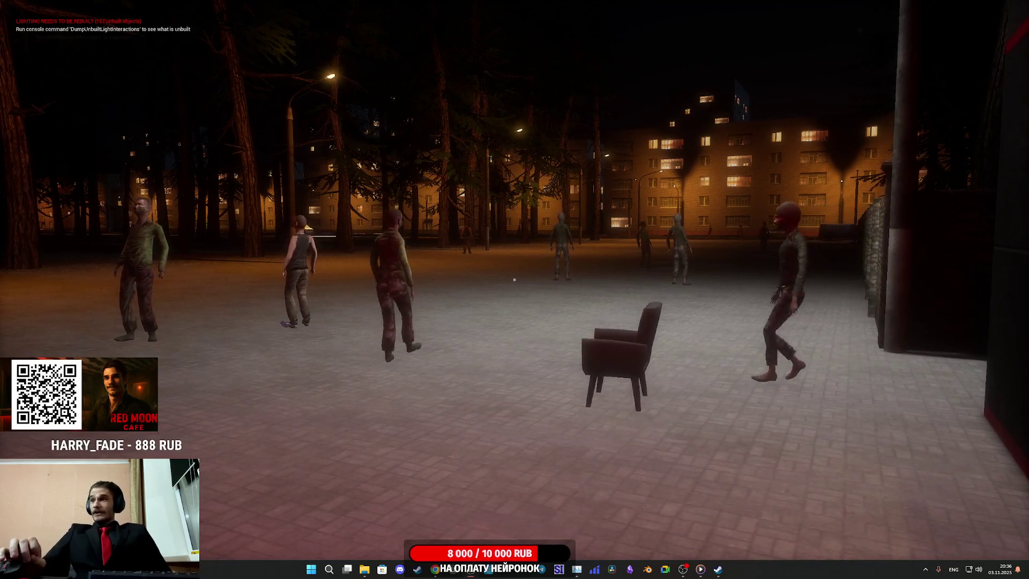
- Walk past the wall chair toward a zombie, then eject from the player with F8
key(w)
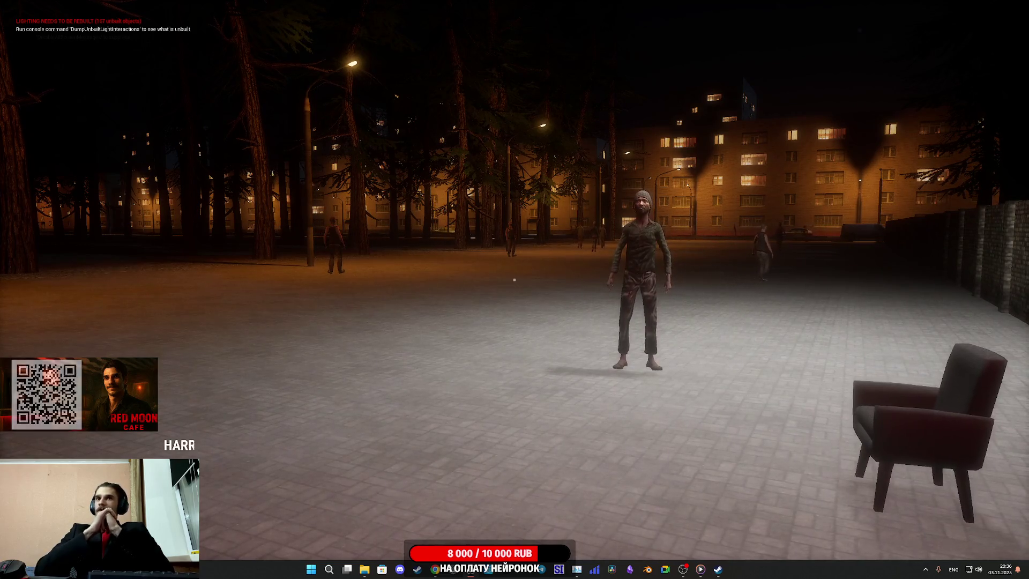
key(d)
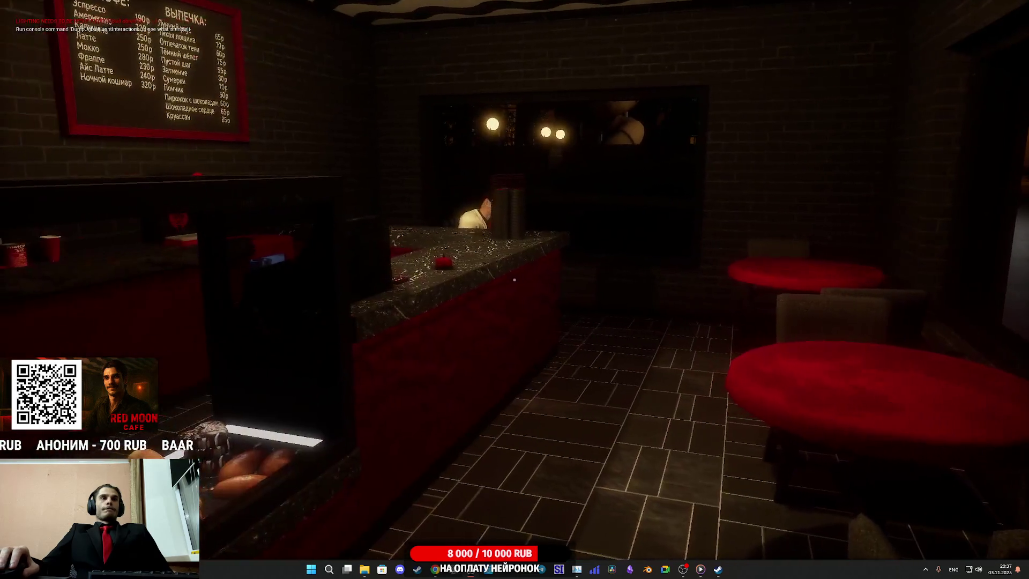
key(F8)
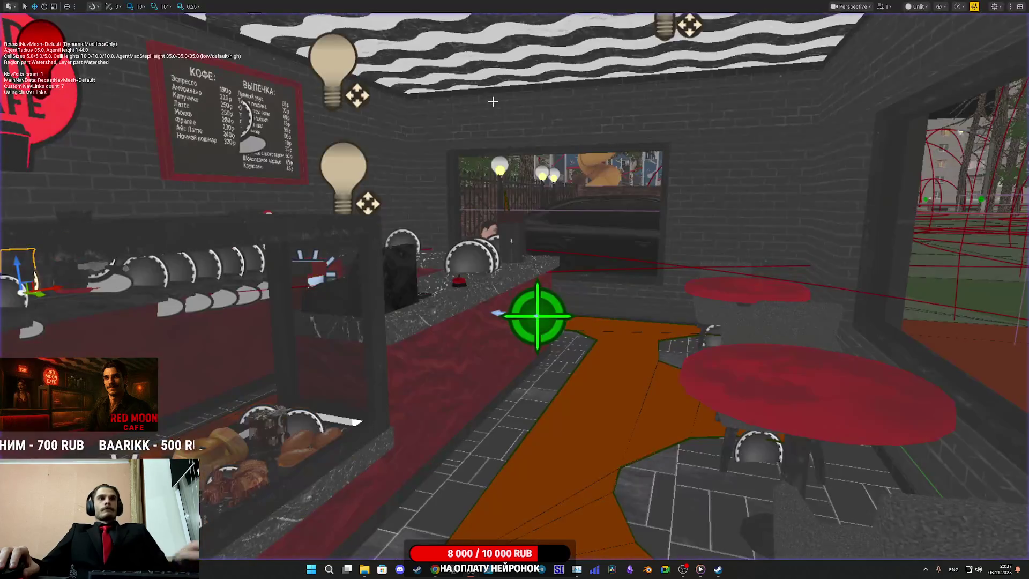
- Restore the full editor interface and open the selected cash register with Edit in Blueprint
key(F11)
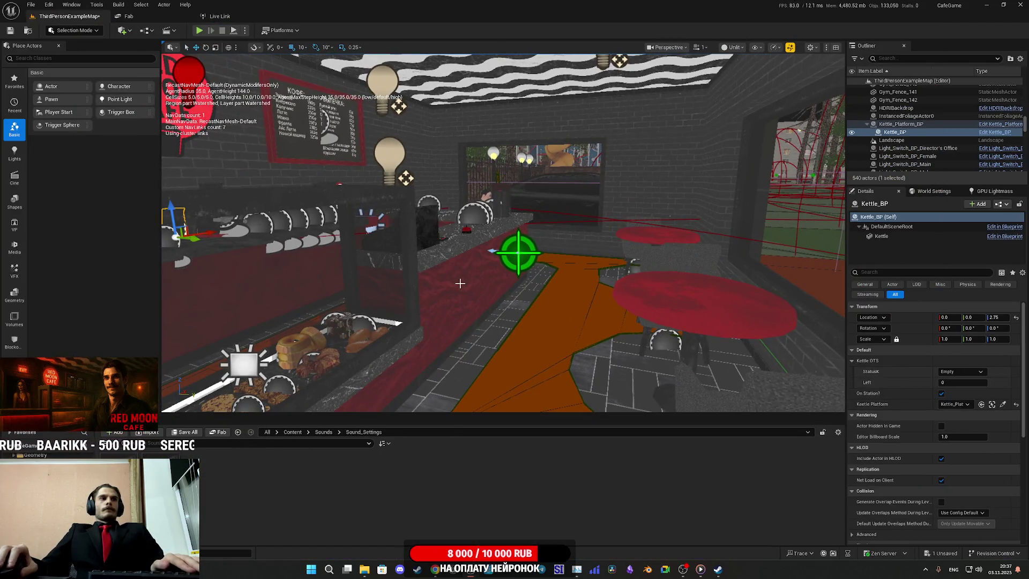
click(423, 228)
click(1000, 204)
click(973, 227)
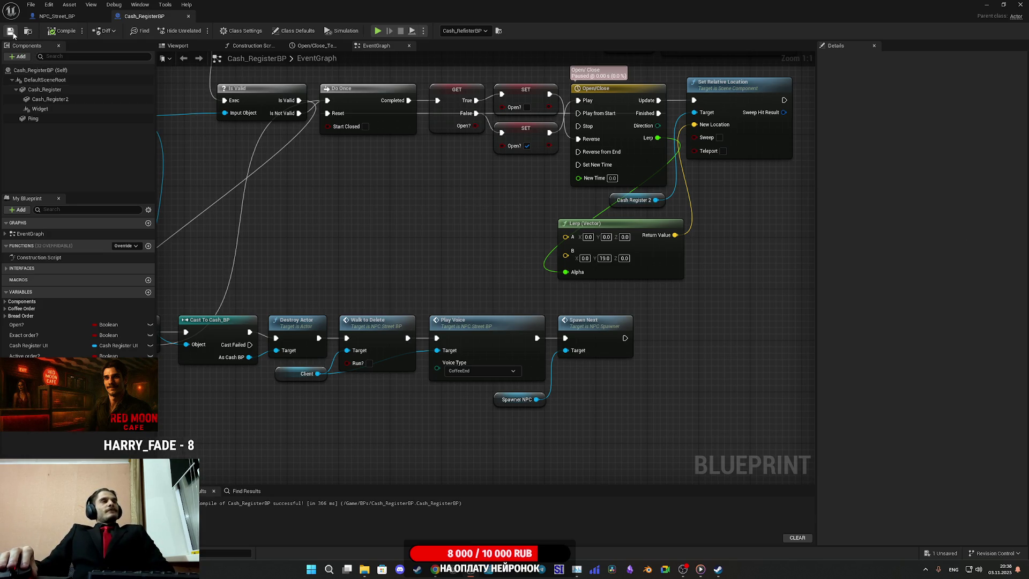
- Switch to the NPC_Street_BP tab to show its EventGraph
click(57, 16)
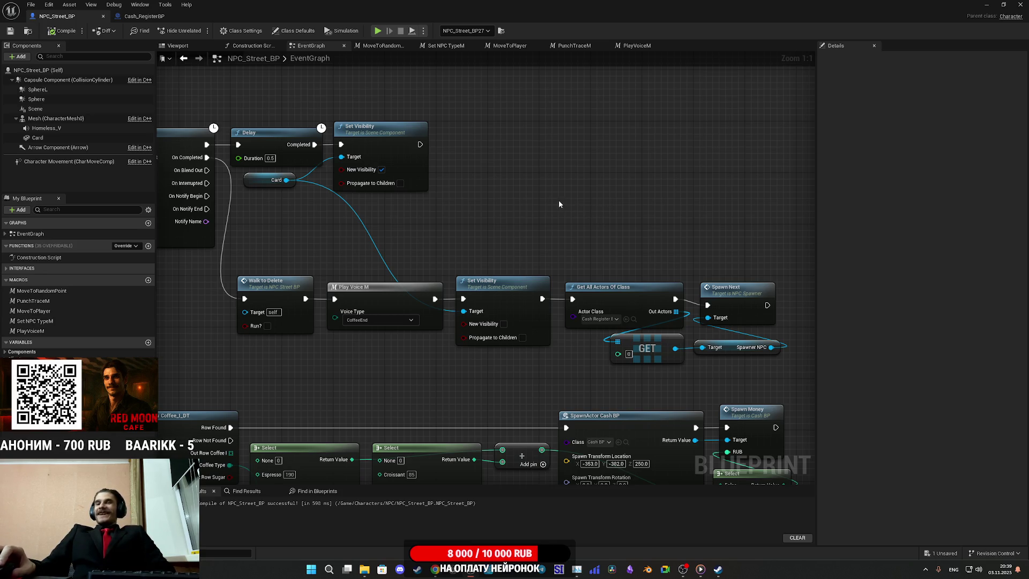
- Pan and zoom to the Get All Actors Of Class, Spawn Next, SpawnActor Cash BP and Spawn Money nodes
mouse_move(618, 192)
mouse_down()
mouse_move(861, 123)
mouse_move(810, 146)
mouse_up()
scroll(619, 195, down, 3)
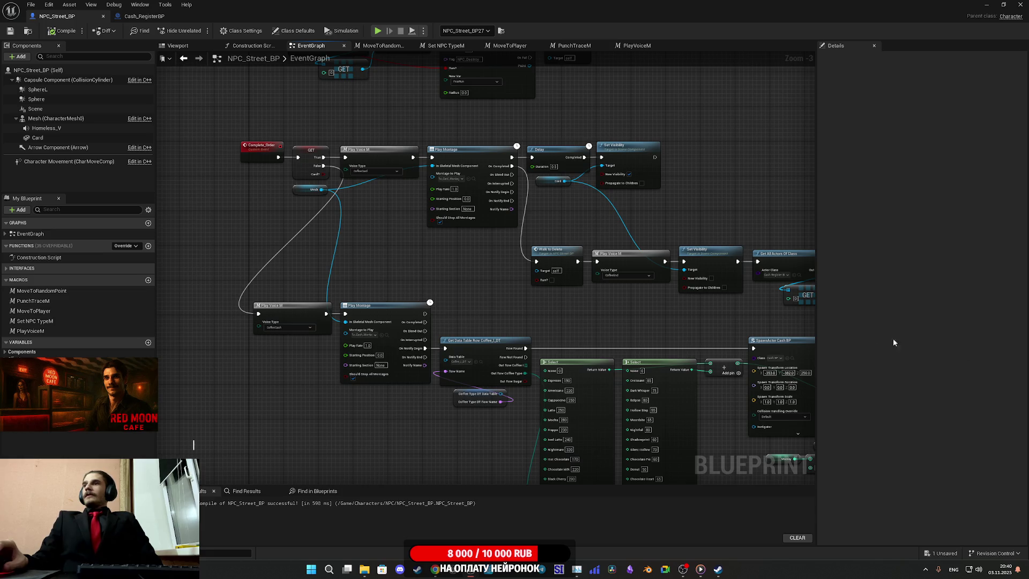
drag(588, 316, 542, 271)
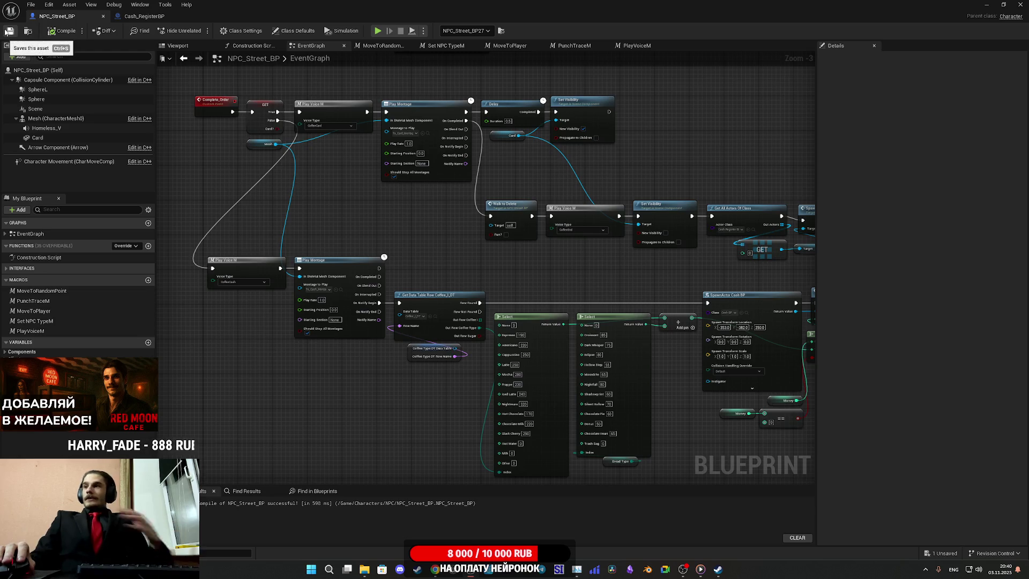
drag(629, 246, 581, 213)
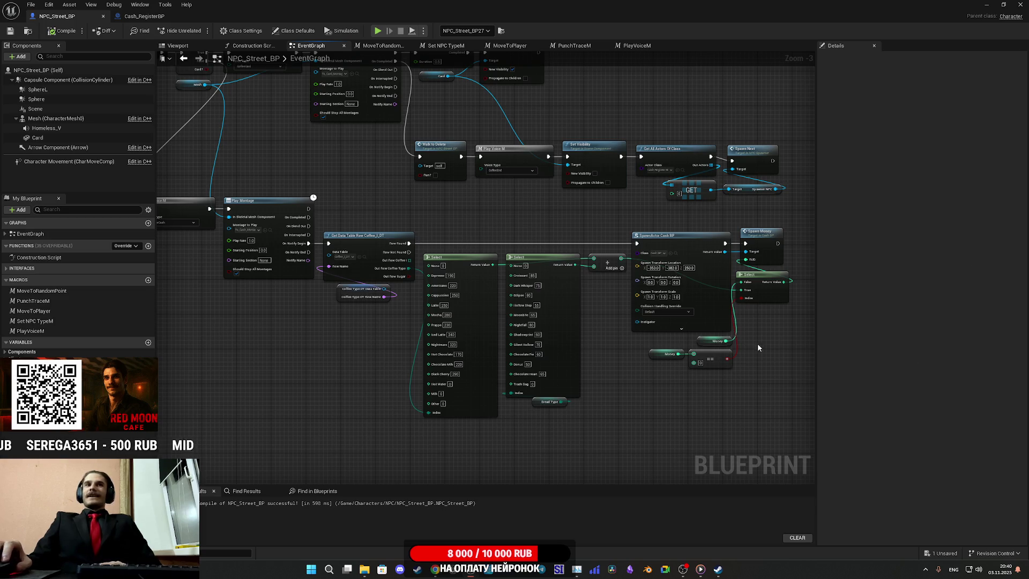
mouse_move(758, 346)
mouse_down()
mouse_move(770, 369)
mouse_move(777, 349)
mouse_up()
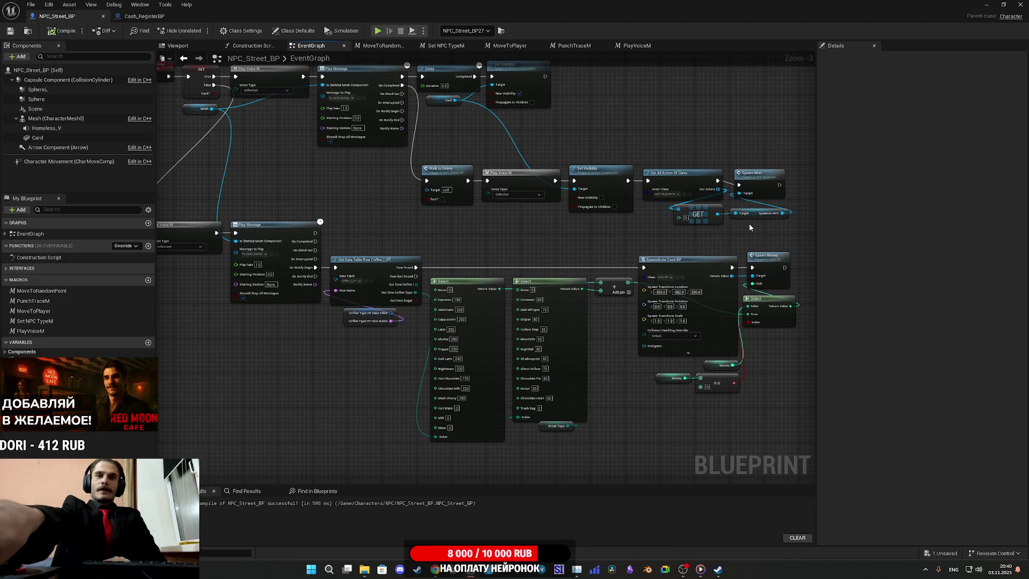
scroll(327, 191, up, 2)
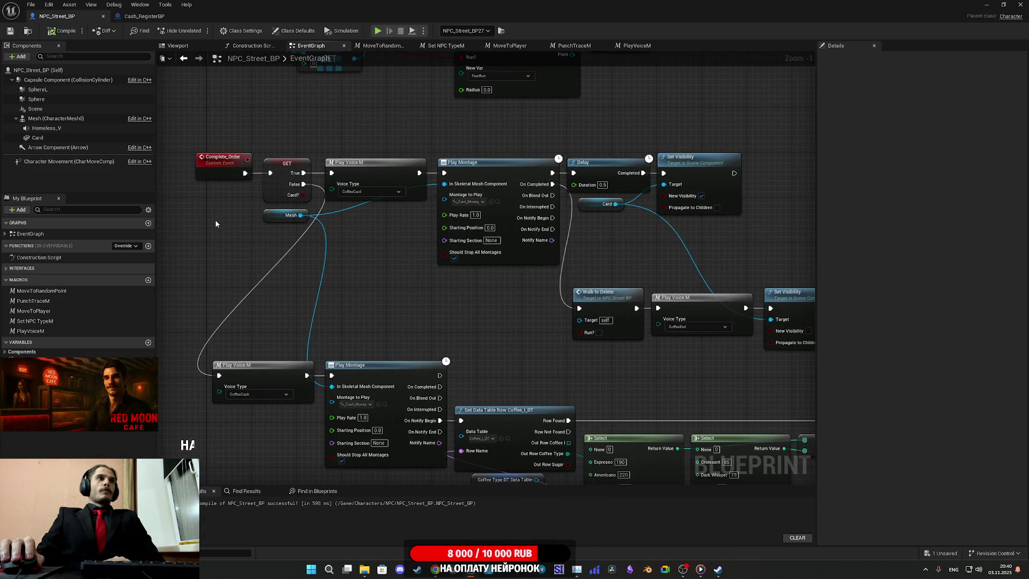
mouse_move(216, 223)
mouse_down()
mouse_move(310, 141)
mouse_move(249, 177)
mouse_move(236, 236)
mouse_up()
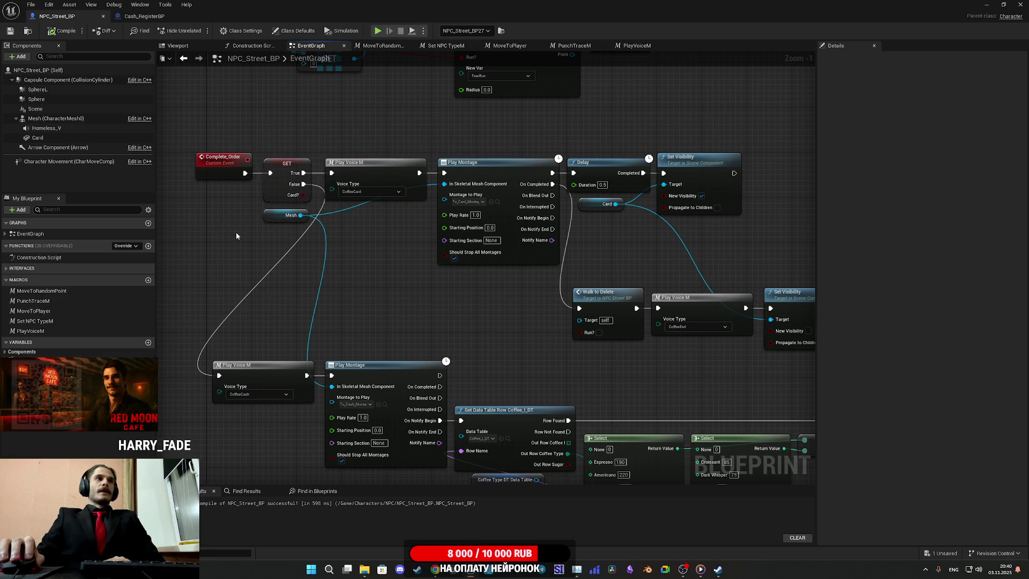
drag(524, 302, 337, 229)
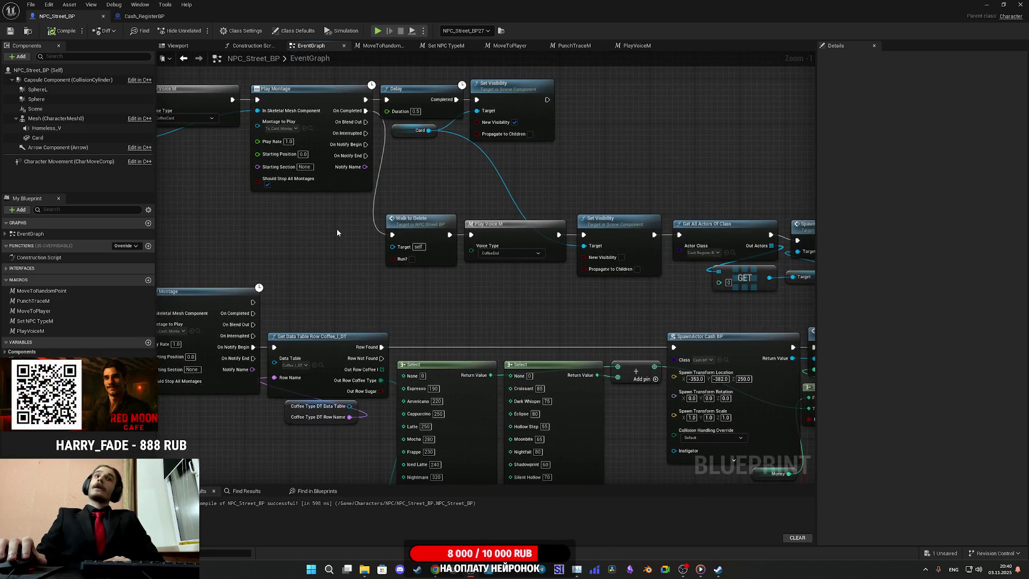
drag(531, 295, 350, 296)
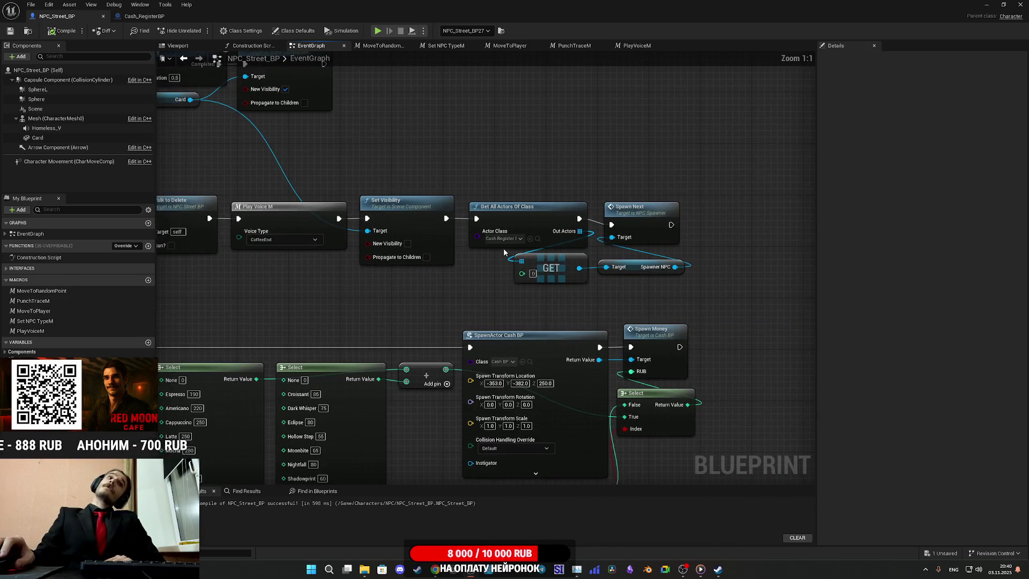
scroll(503, 248, up, 1)
drag(503, 247, 392, 258)
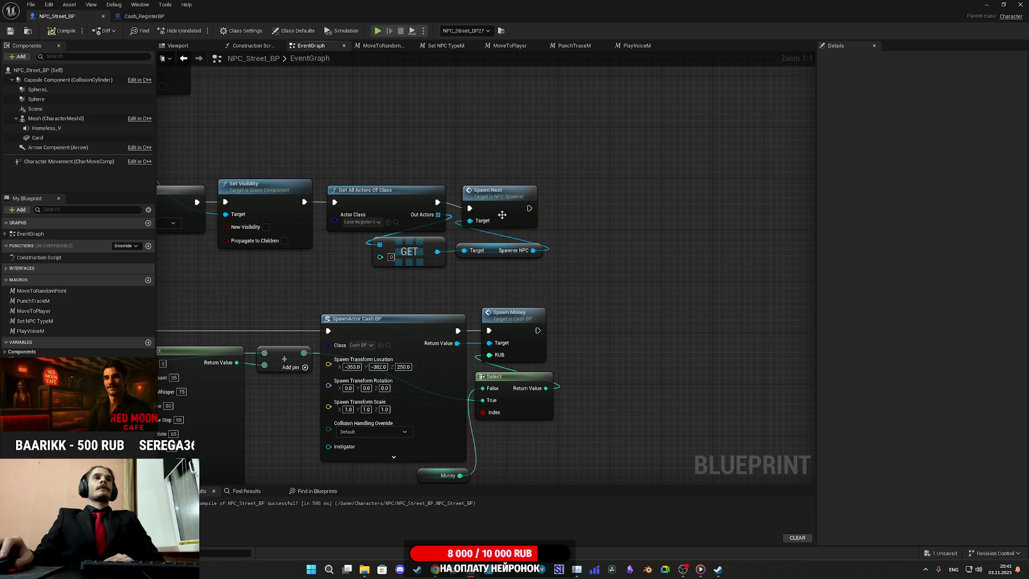
- Confirm the old lookup searches Cash Register, then delete that Get All Actors Of Class node
drag(497, 210, 497, 204)
click(588, 250)
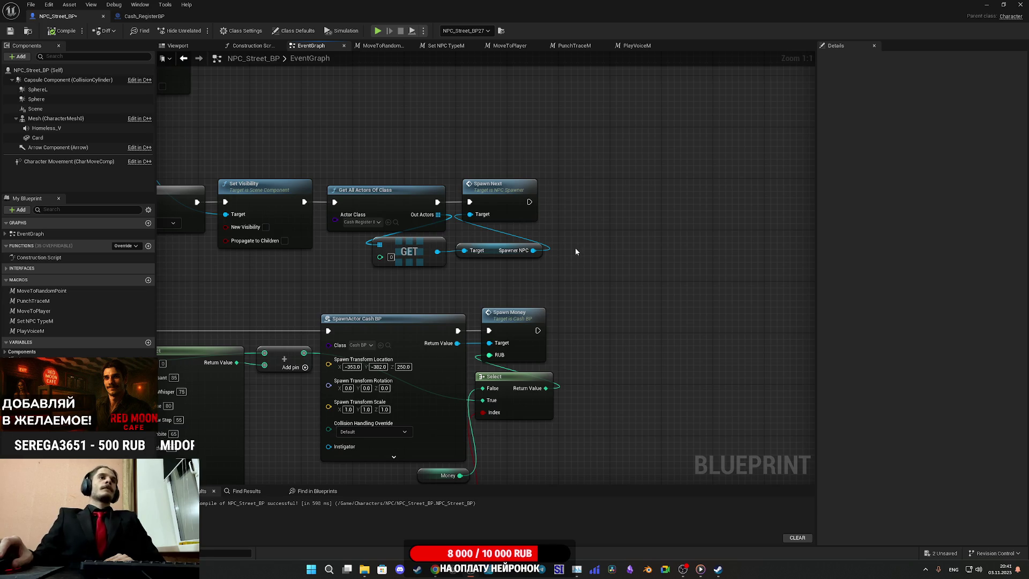
click(363, 222)
click(425, 289)
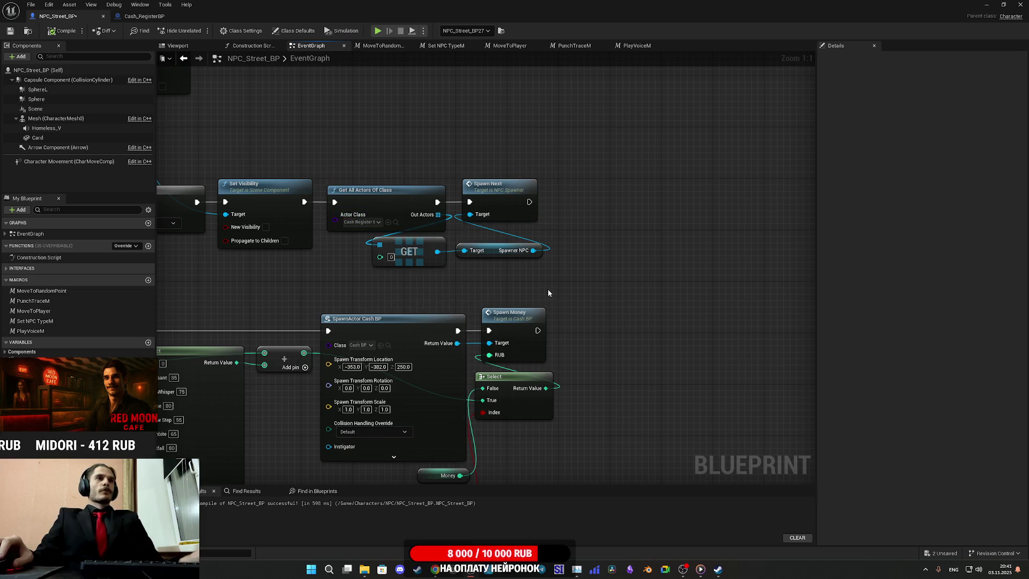
drag(425, 290, 396, 220)
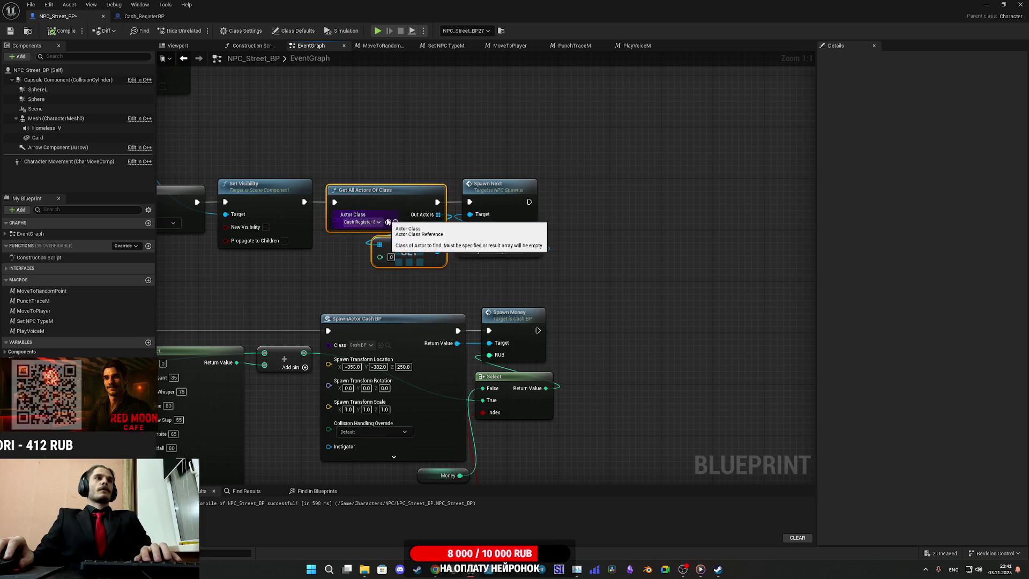
right_click(402, 206)
click(335, 182)
key(Delete)
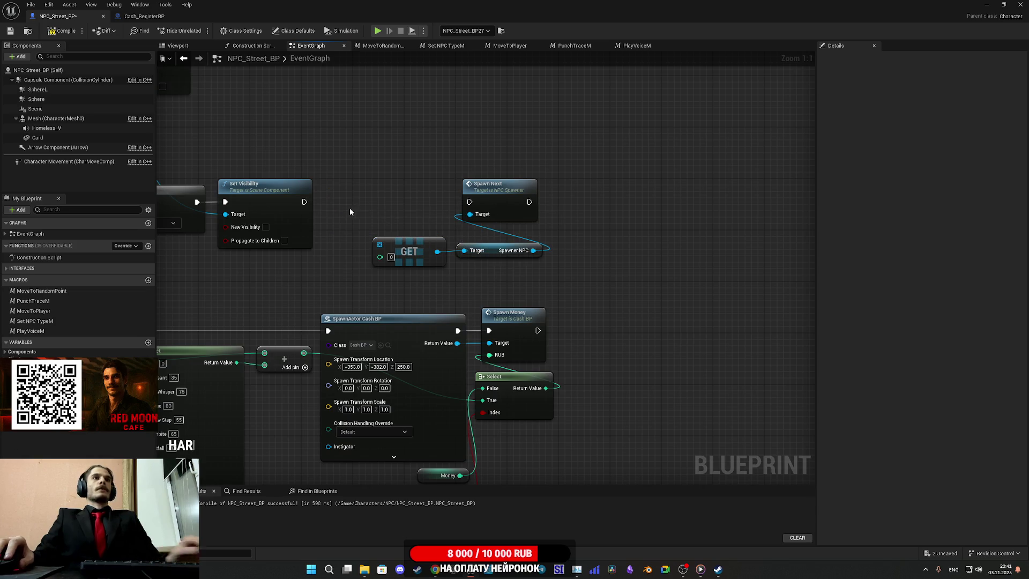
- Add a new Get All Actors Of Class node after Set Visibility, set to NPC Spawner
drag(305, 201, 327, 203)
text(get all actors of class)
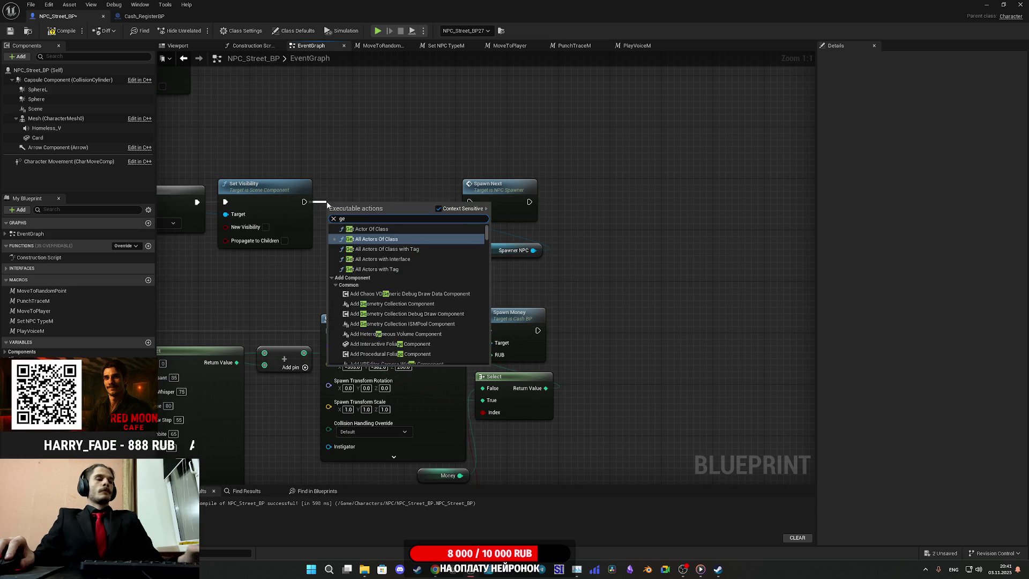
key(Return)
click(354, 235)
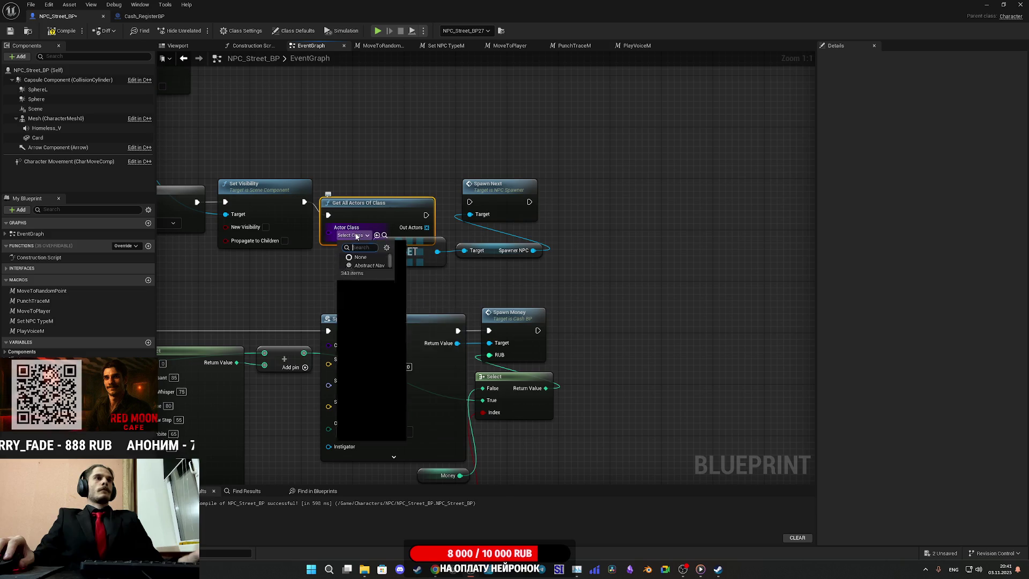
text(spaw)
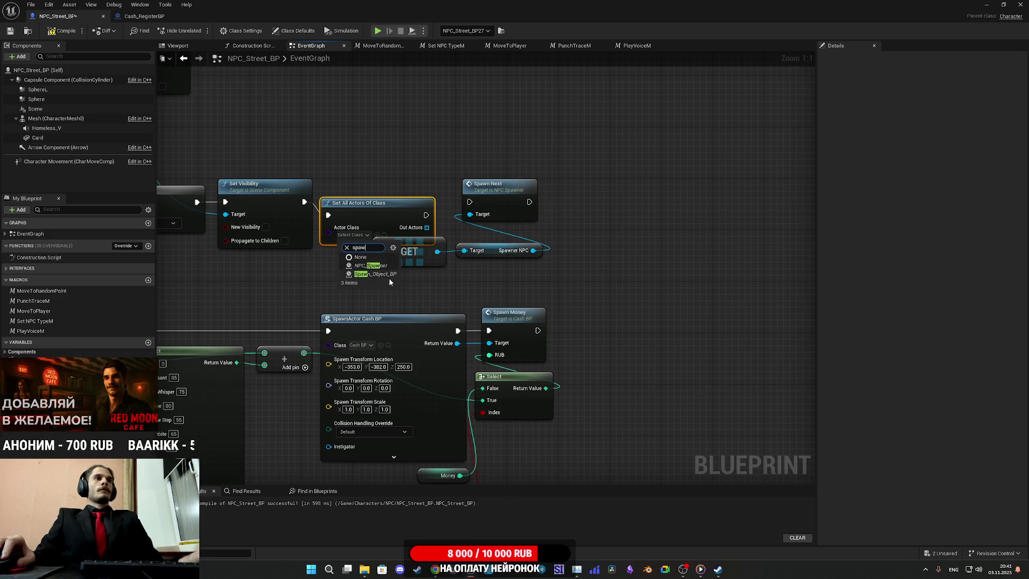
click(381, 265)
- Wire a GET of the first found actor into Spawn Next's Target; delete the old GET and Spawner NPC nodes
mouse_move(429, 227)
mouse_down()
mouse_move(380, 248)
mouse_move(389, 203)
mouse_move(426, 197)
mouse_move(427, 131)
mouse_up()
text(get)
click(478, 212)
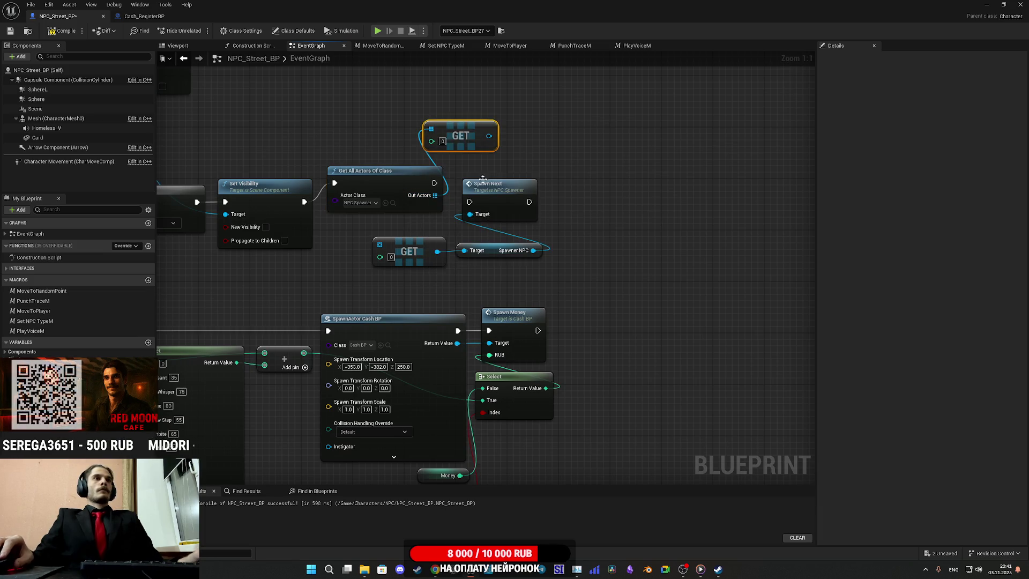
mouse_move(488, 138)
mouse_down()
mouse_move(499, 188)
mouse_move(470, 214)
mouse_up()
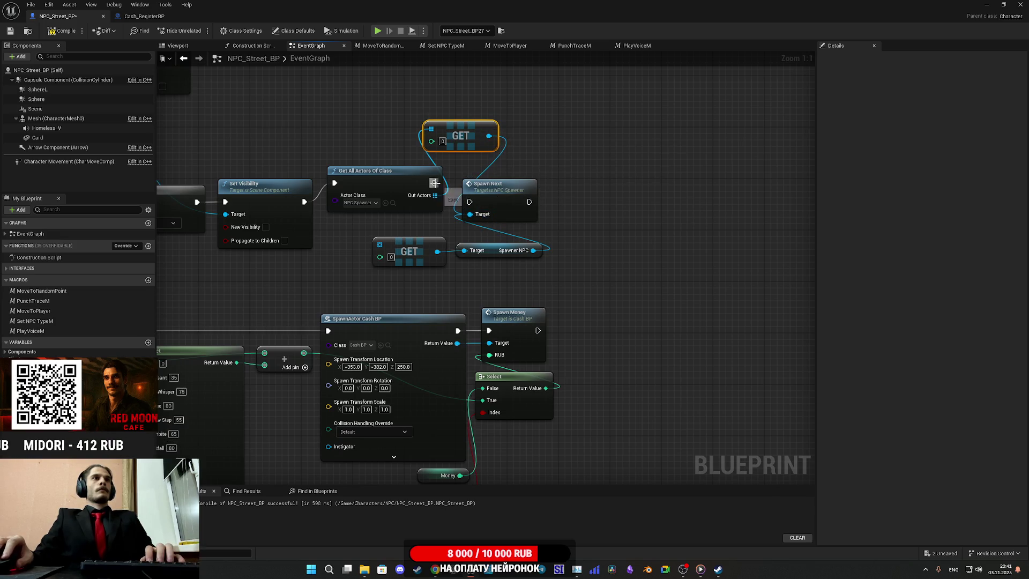
drag(437, 272, 481, 252)
key(Delete)
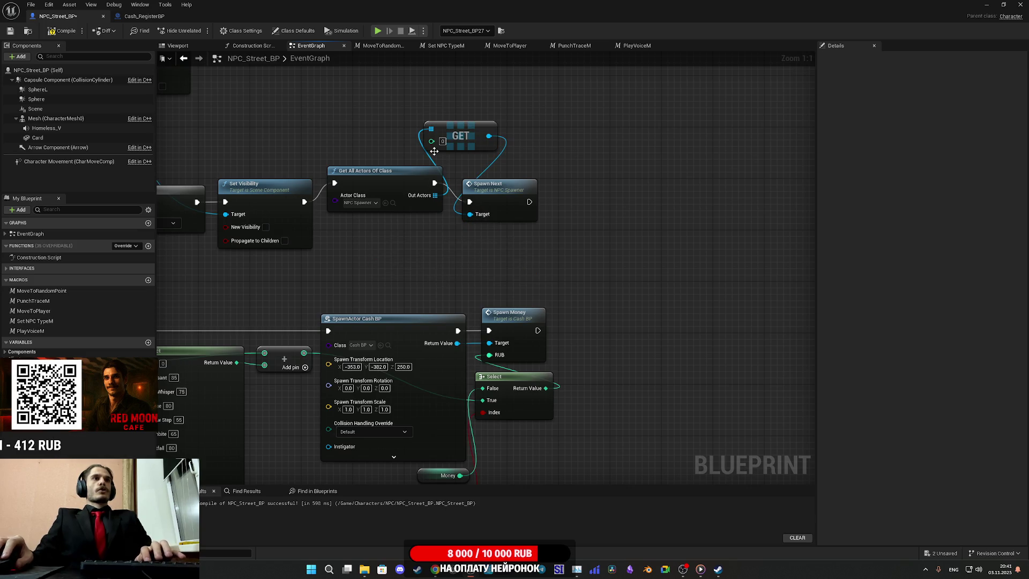
- Line up the lookup, GET and Spawn Next nodes neatly and save NPC_Street_BP
drag(460, 138, 499, 248)
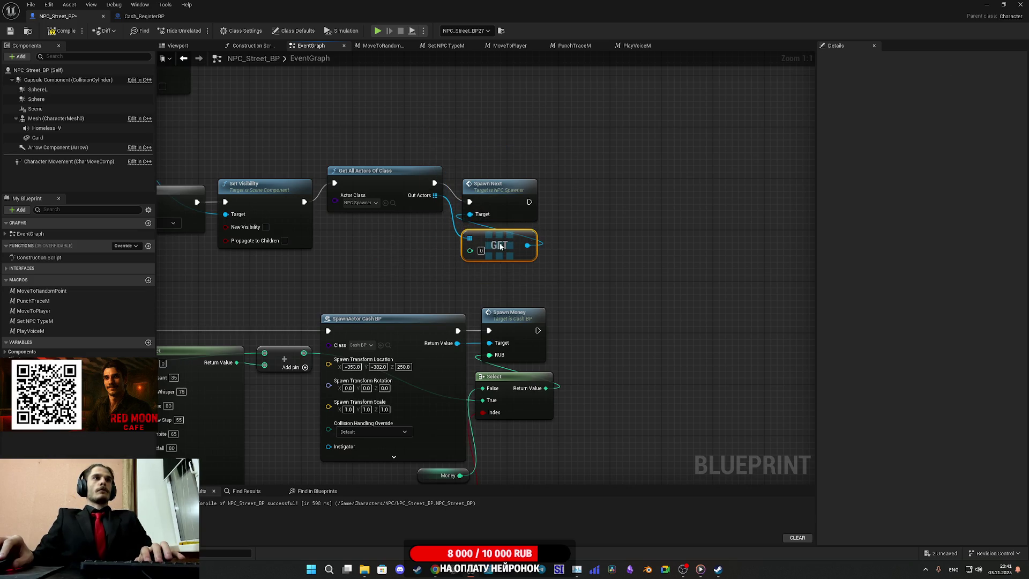
drag(381, 177, 381, 197)
drag(582, 262, 507, 182)
drag(507, 197, 500, 198)
click(609, 213)
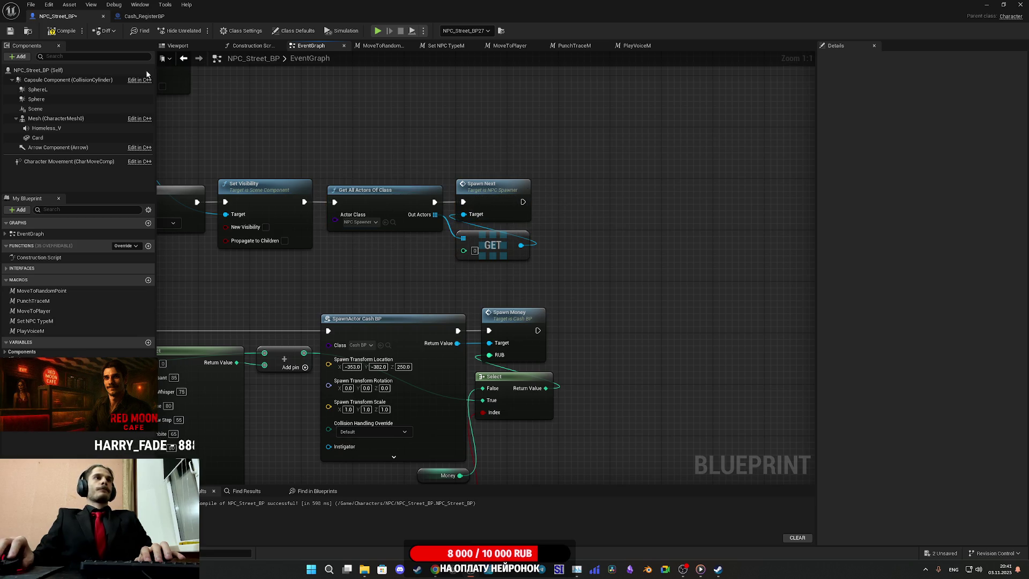
click(14, 32)
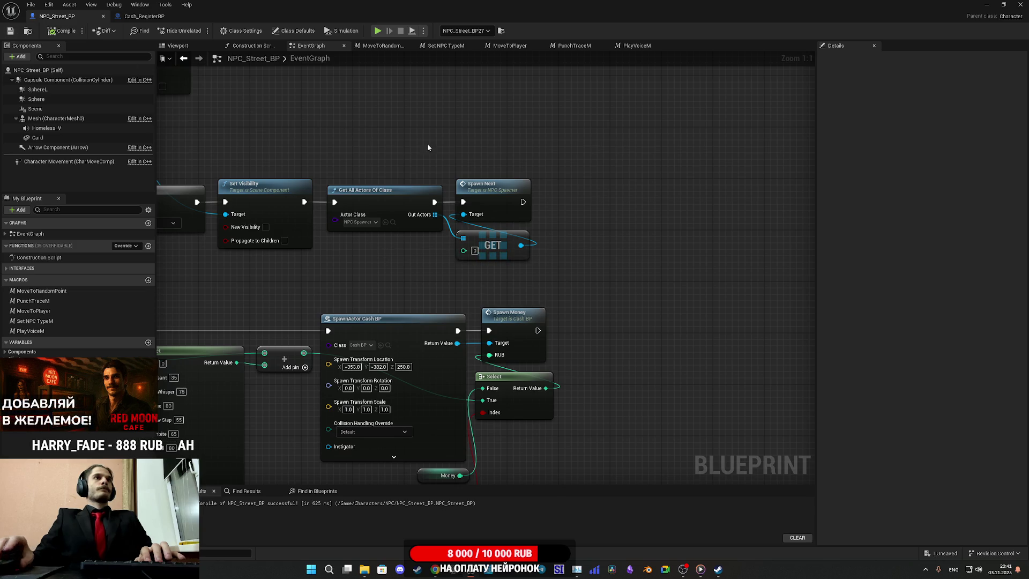
mouse_move(432, 144)
mouse_down()
mouse_move(829, 176)
mouse_move(829, 261)
mouse_up()
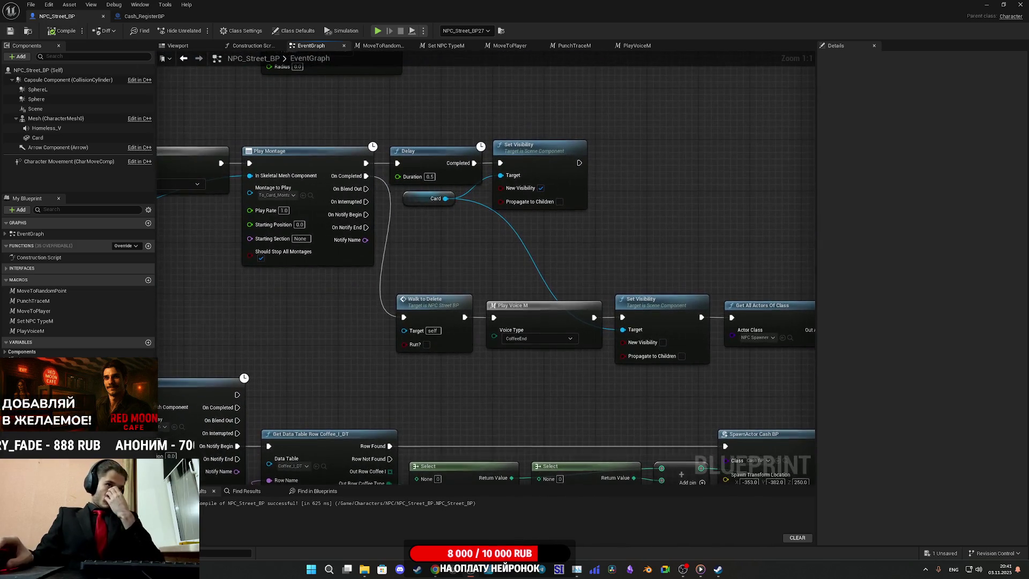
drag(483, 268, 688, 296)
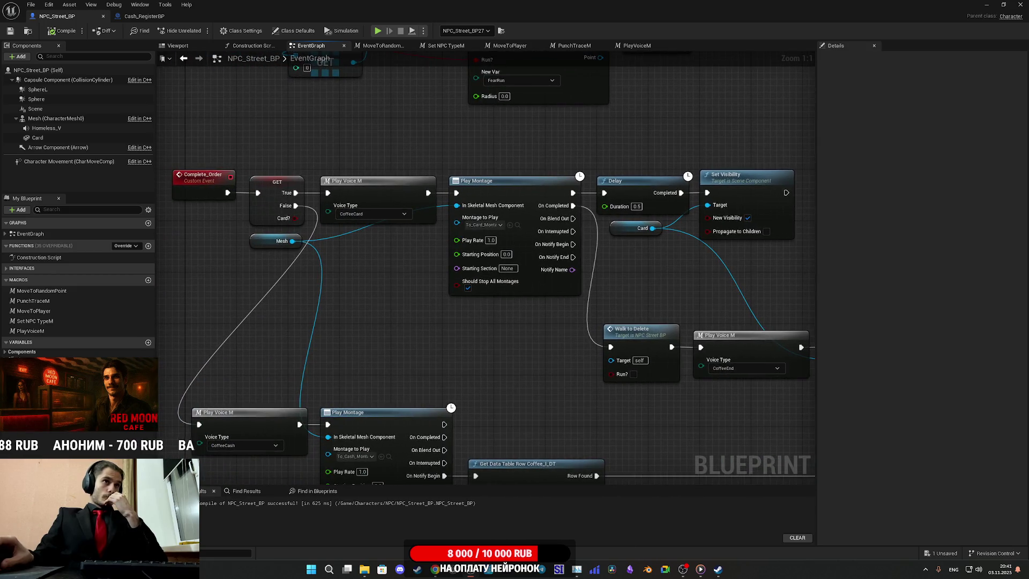
drag(809, 279, 745, 267)
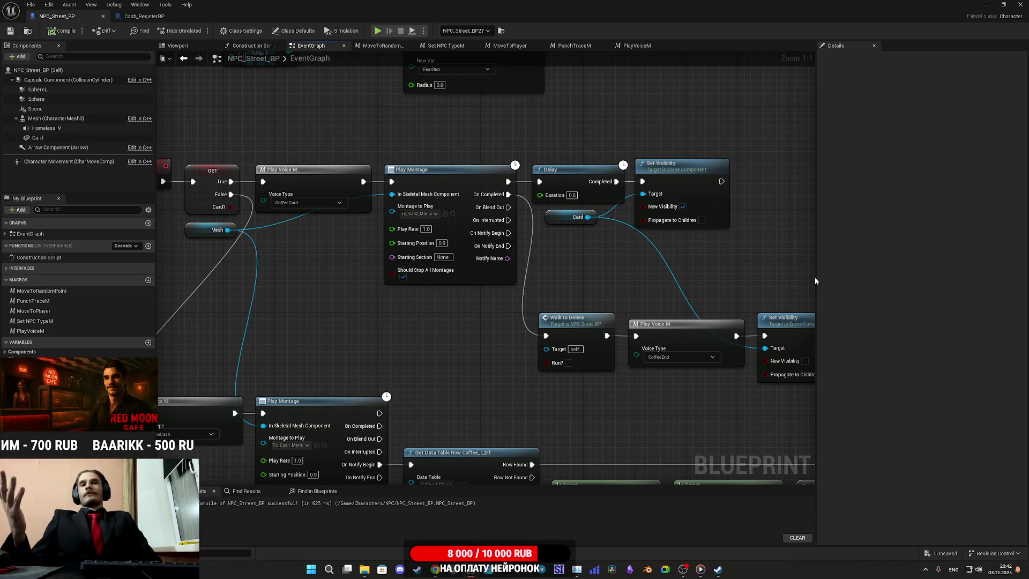
mouse_move(756, 266)
mouse_down()
mouse_move(386, 232)
mouse_move(469, 245)
mouse_up()
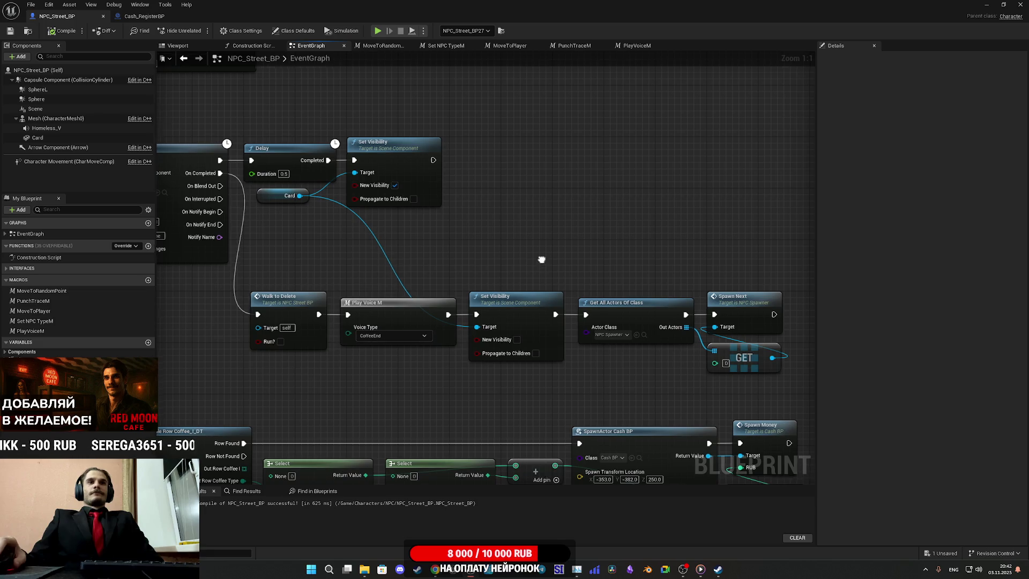
drag(541, 259, 505, 257)
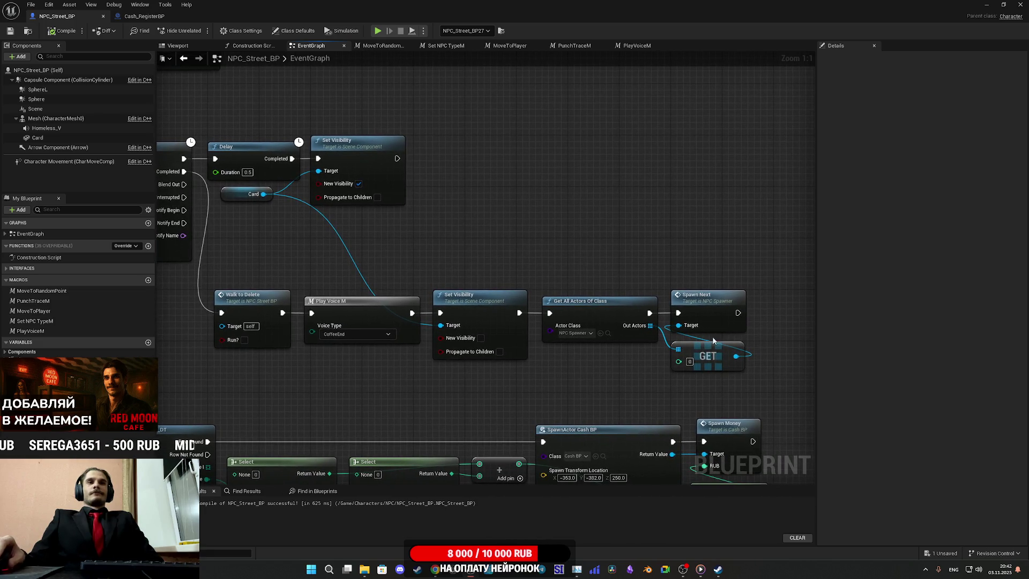
drag(713, 348, 713, 341)
click(742, 397)
mouse_move(742, 400)
mouse_down()
mouse_move(646, 372)
mouse_move(663, 377)
mouse_up()
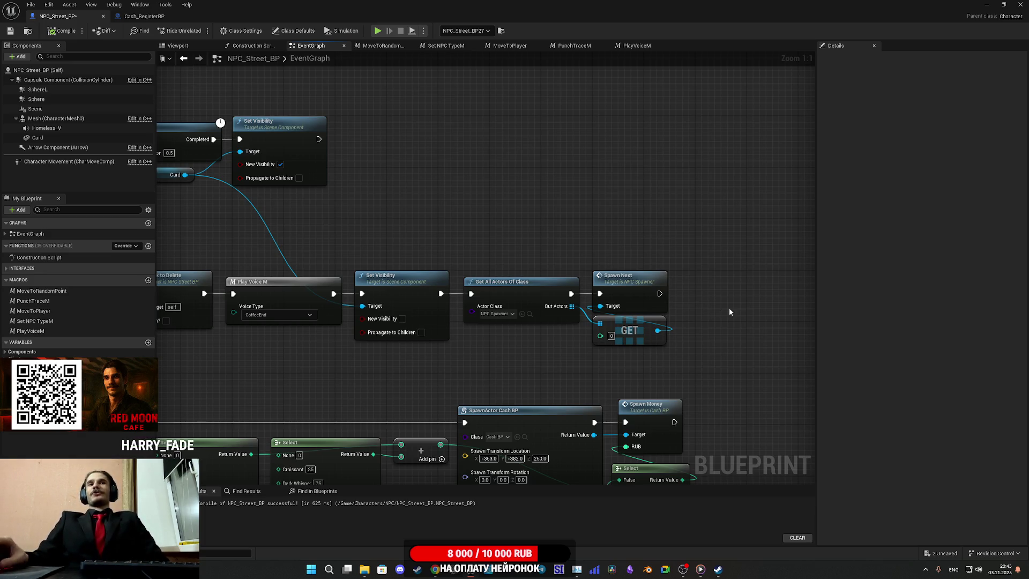
mouse_move(361, 239)
mouse_down()
mouse_move(562, 207)
mouse_move(758, 241)
mouse_move(468, 241)
mouse_move(323, 214)
mouse_move(344, 176)
mouse_move(233, 174)
mouse_move(402, 197)
mouse_move(356, 196)
mouse_up()
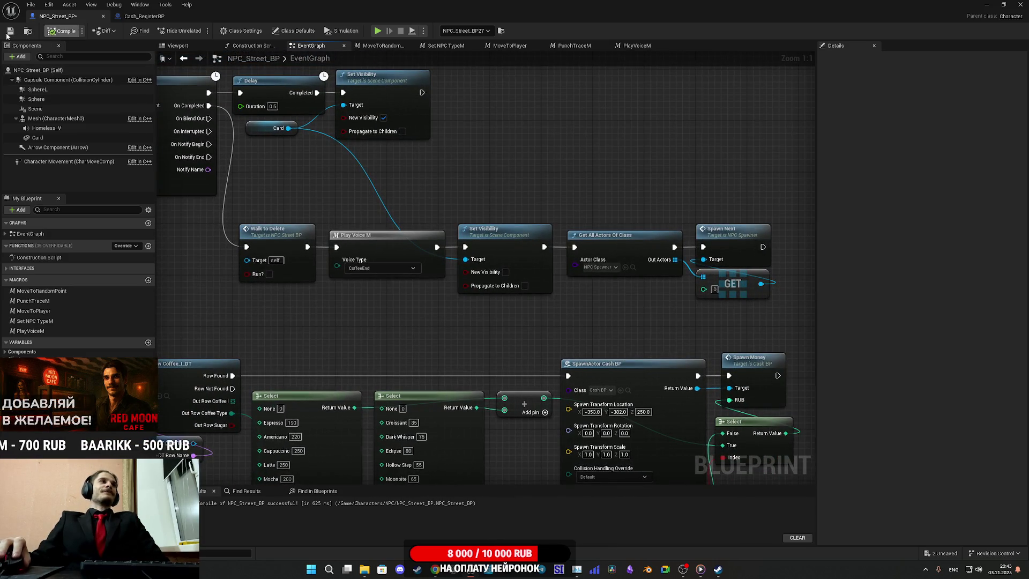
click(62, 30)
mouse_move(314, 181)
mouse_down()
mouse_move(529, 198)
mouse_move(550, 215)
mouse_up()
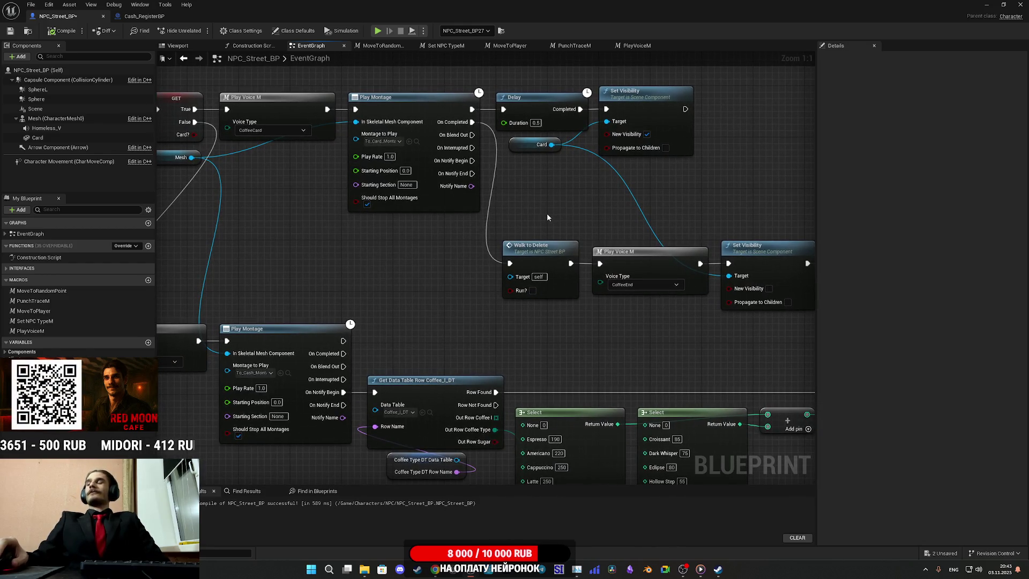
drag(530, 240, 592, 232)
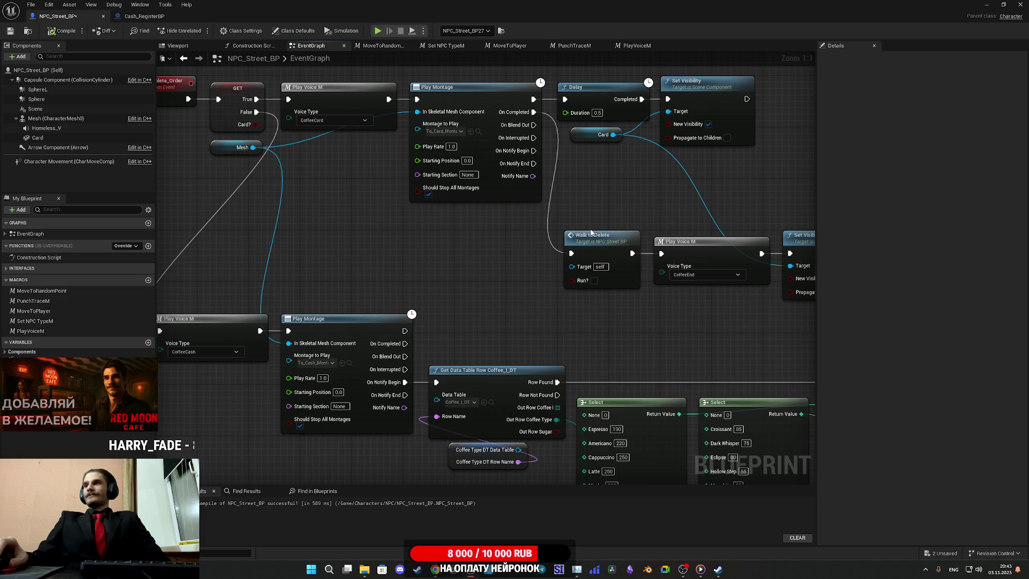
mouse_move(557, 285)
mouse_down()
mouse_move(532, 262)
mouse_move(596, 228)
mouse_move(5, 134)
mouse_move(96, 119)
mouse_move(81, 121)
mouse_up()
drag(426, 155, 499, 179)
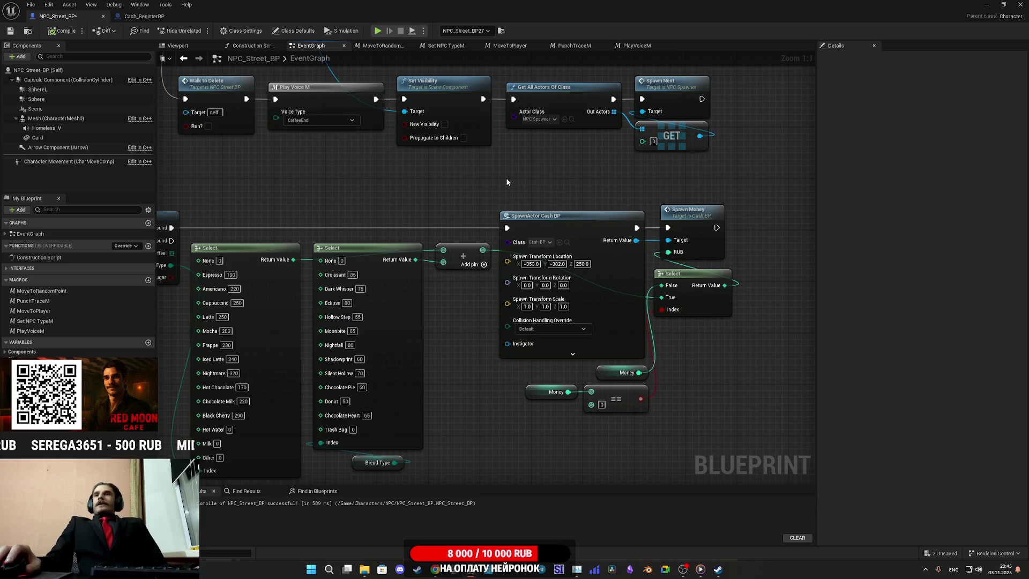
drag(434, 188, 514, 176)
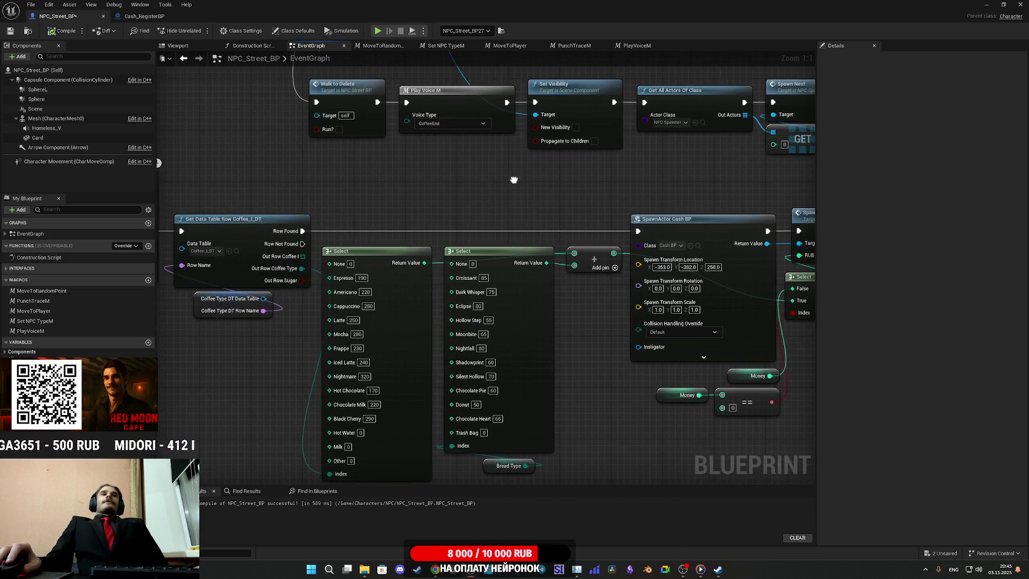
- Save NPC_Street_BP, then bring SpawnActor Cash BP and Spawn Next into view
mouse_move(168, 170)
mouse_down()
mouse_move(327, 146)
mouse_move(512, 249)
mouse_move(489, 249)
mouse_up()
click(11, 31)
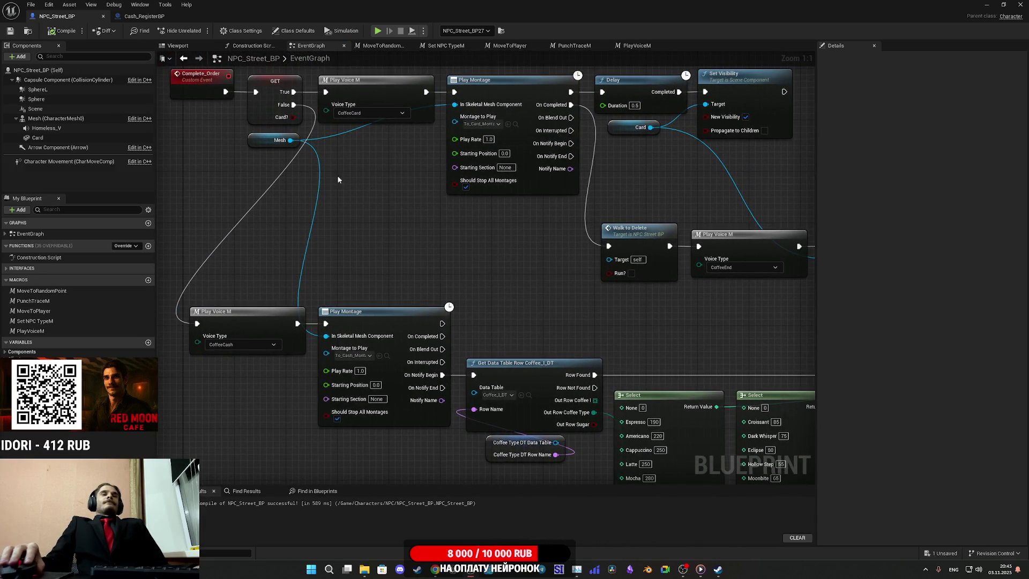
drag(608, 297, 425, 279)
mouse_move(752, 317)
mouse_down()
mouse_move(650, 299)
mouse_move(495, 327)
mouse_move(635, 328)
mouse_move(620, 327)
mouse_up()
scroll(500, 326, down, 1)
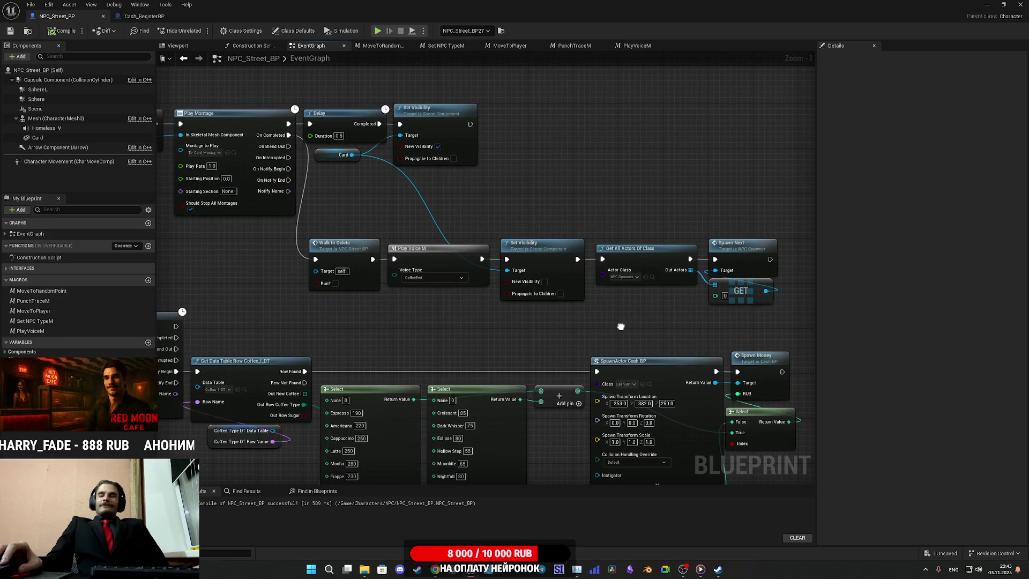
- Review the drink and pastry price lists, then the Play Montage, Delay and Set Visibility nodes
mouse_move(621, 327)
mouse_down()
mouse_move(651, 296)
mouse_move(590, 232)
mouse_move(615, 198)
mouse_move(603, 168)
mouse_move(885, 227)
mouse_up()
mouse_move(735, 223)
mouse_down()
mouse_move(570, 216)
mouse_move(609, 208)
mouse_up()
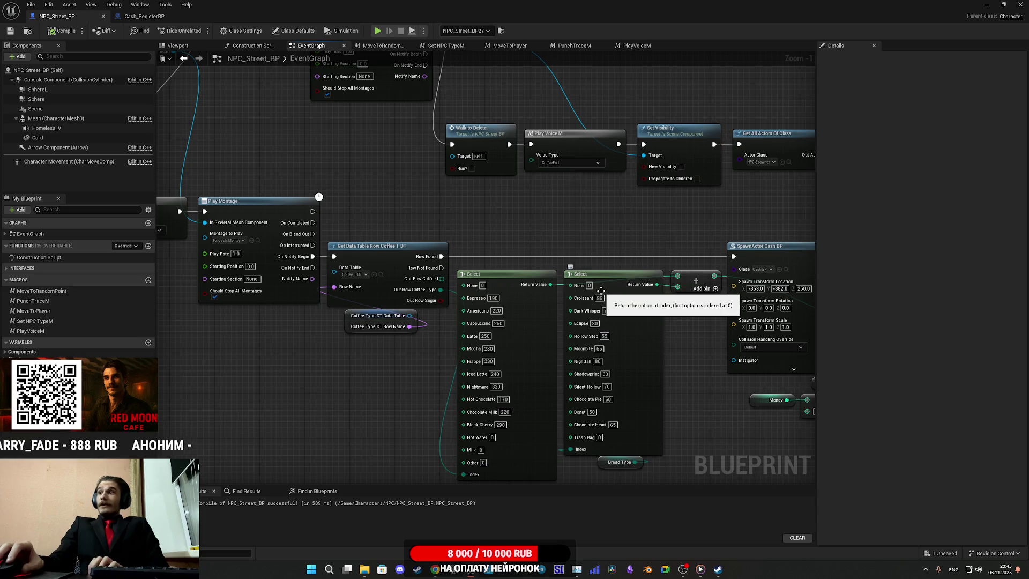
drag(699, 402, 695, 359)
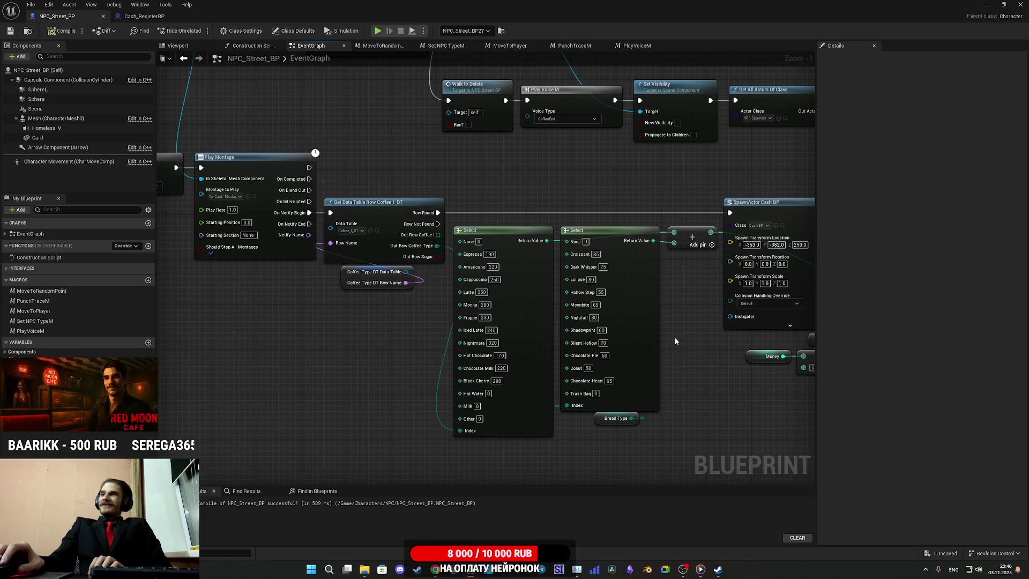
drag(671, 330, 644, 263)
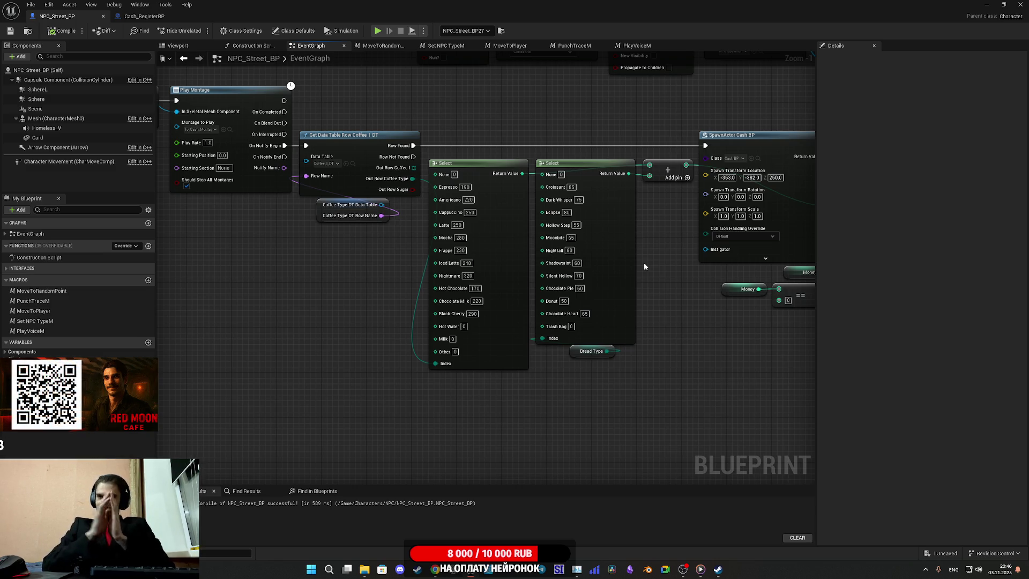
mouse_move(652, 292)
mouse_down()
mouse_move(547, 287)
mouse_move(720, 405)
mouse_move(516, 387)
mouse_move(512, 471)
mouse_up()
scroll(680, 292, up, 1)
mouse_move(680, 292)
mouse_down()
mouse_move(661, 413)
mouse_move(672, 405)
mouse_move(522, 412)
mouse_move(641, 407)
mouse_up()
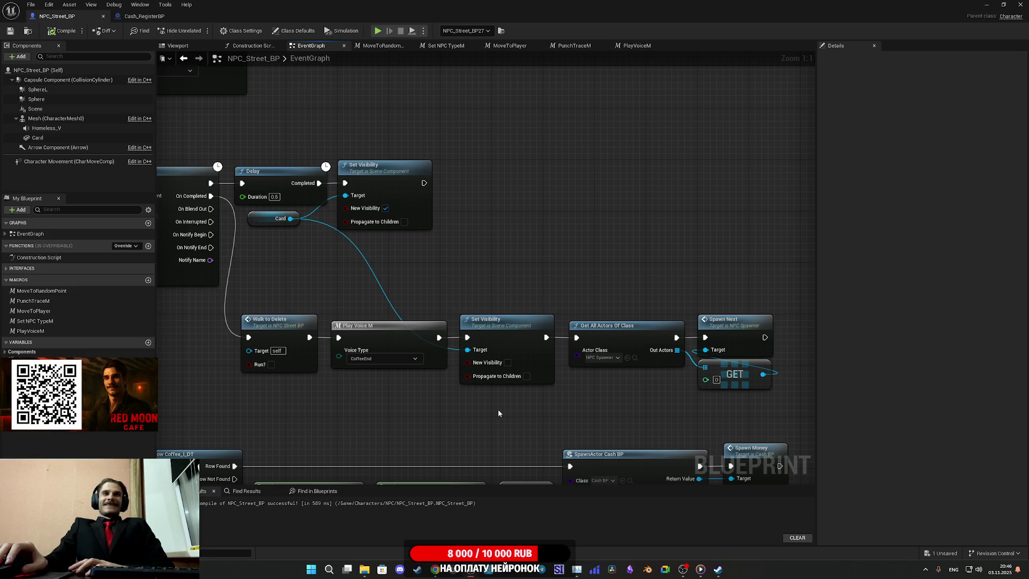
mouse_move(268, 397)
mouse_down()
mouse_move(772, 300)
mouse_move(738, 298)
mouse_move(384, 408)
mouse_move(248, 401)
mouse_up()
click(739, 296)
click(348, 404)
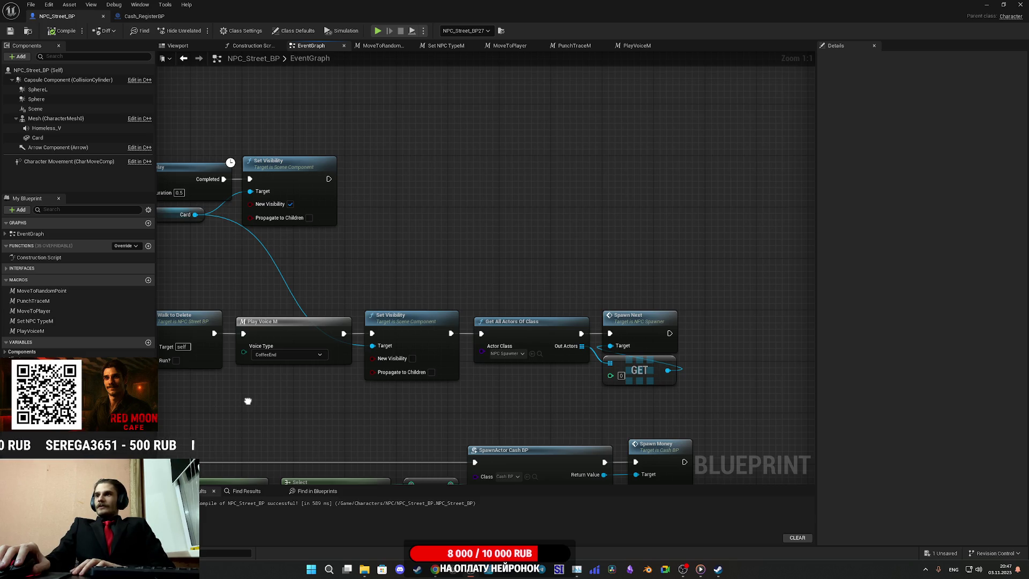
mouse_move(248, 401)
mouse_down()
mouse_move(352, 384)
mouse_move(402, 356)
mouse_up()
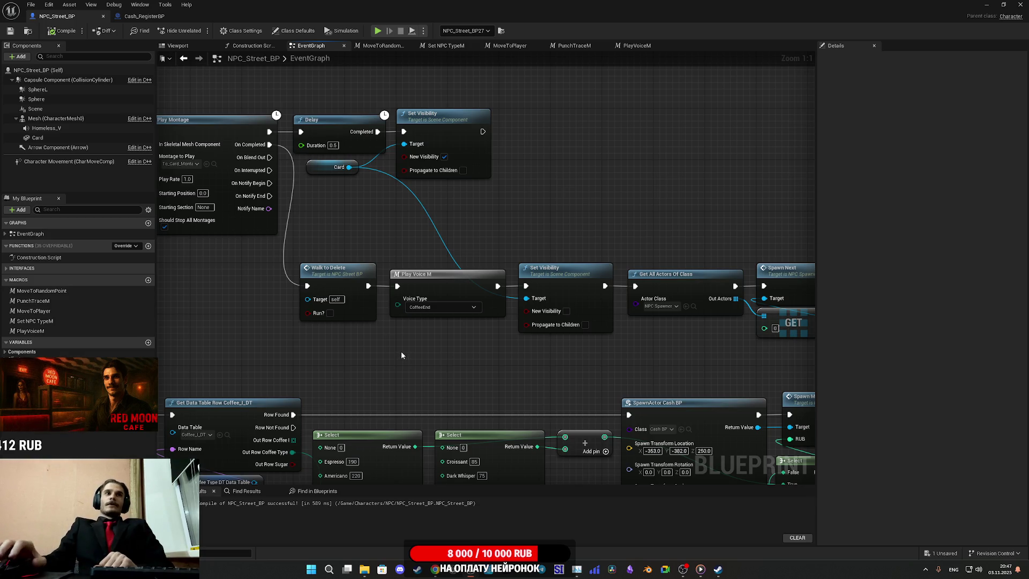
drag(481, 253, 572, 226)
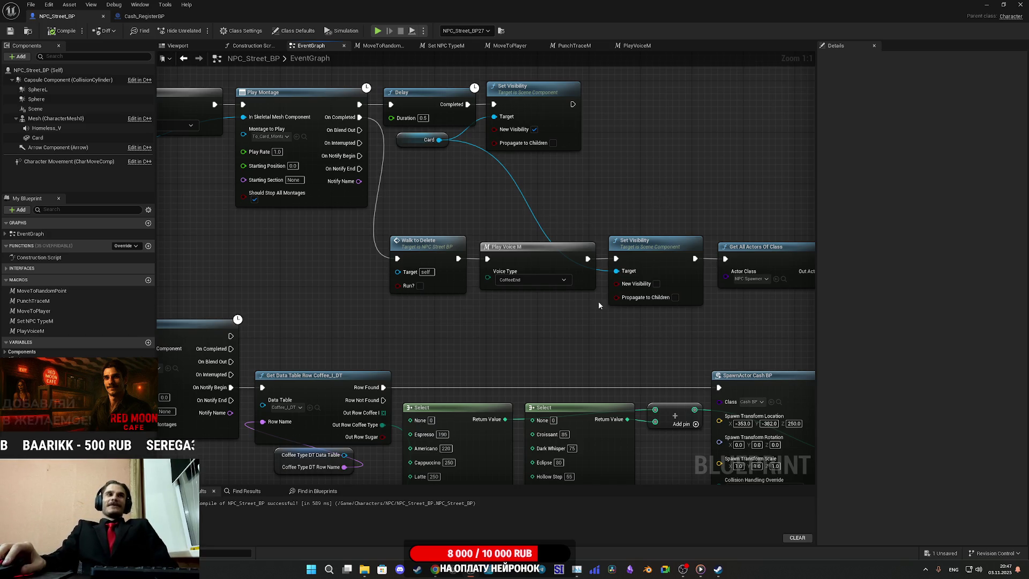
- Inspect Cash_RegisterBP's Hand Object and Branch nodes, then switch over to the running playtest
click(151, 17)
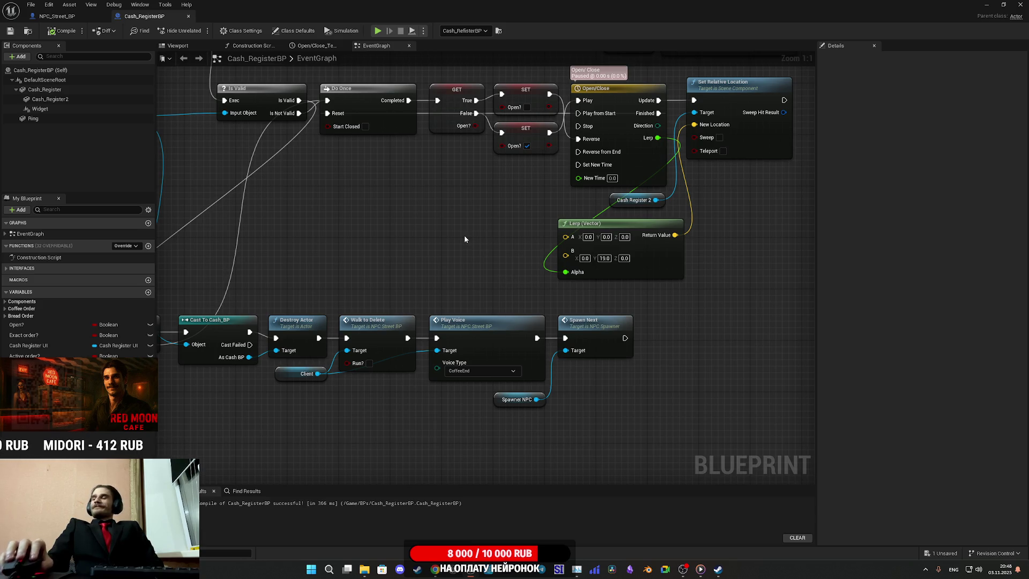
drag(442, 242, 528, 239)
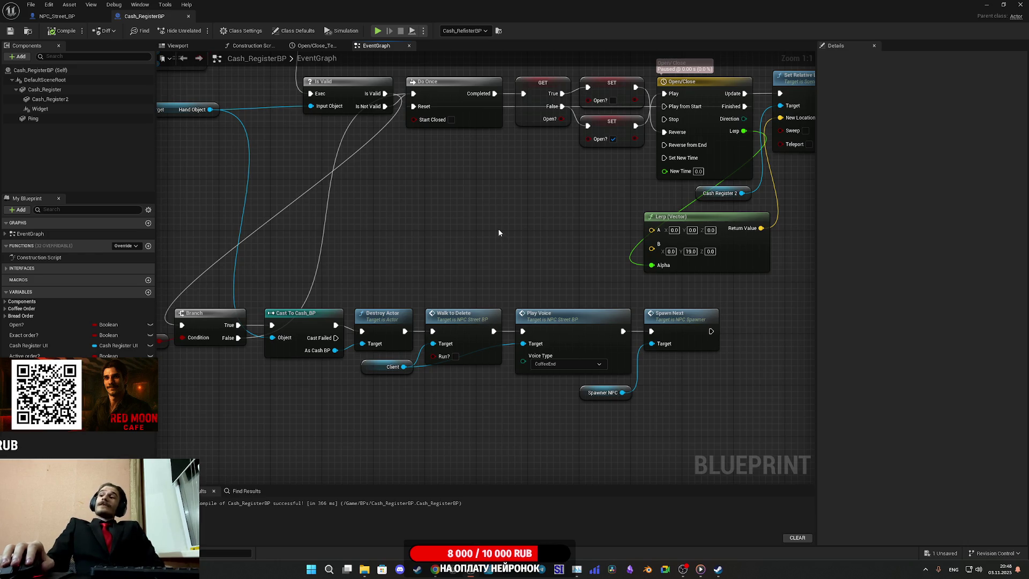
mouse_move(499, 232)
mouse_down()
mouse_move(632, 226)
mouse_move(611, 329)
mouse_move(541, 342)
mouse_move(530, 328)
mouse_move(565, 254)
mouse_move(418, 248)
mouse_move(561, 239)
mouse_move(553, 251)
mouse_move(461, 269)
mouse_move(563, 250)
mouse_move(547, 225)
mouse_move(508, 275)
mouse_up()
key(alt+Tab)
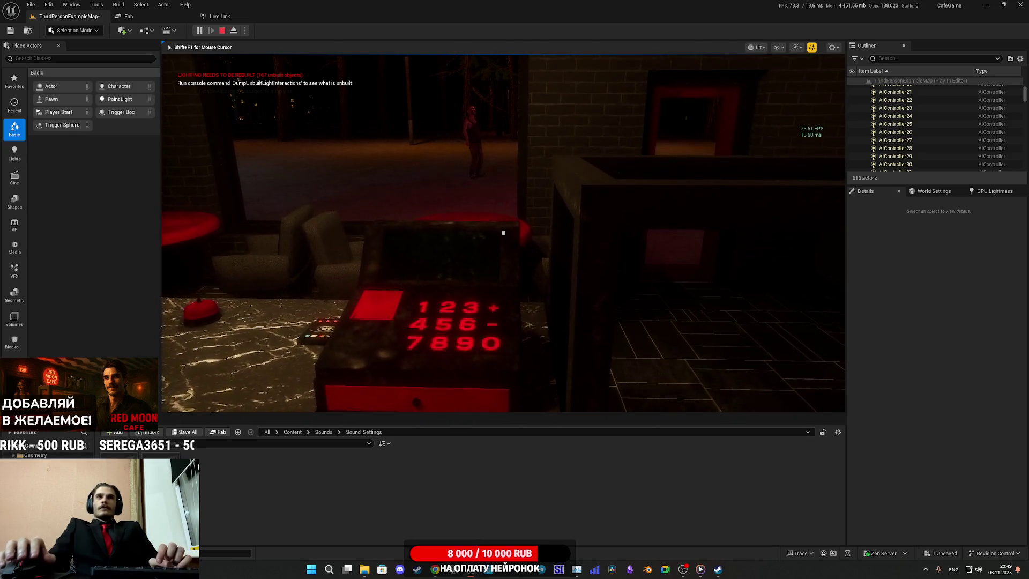
key(F1)
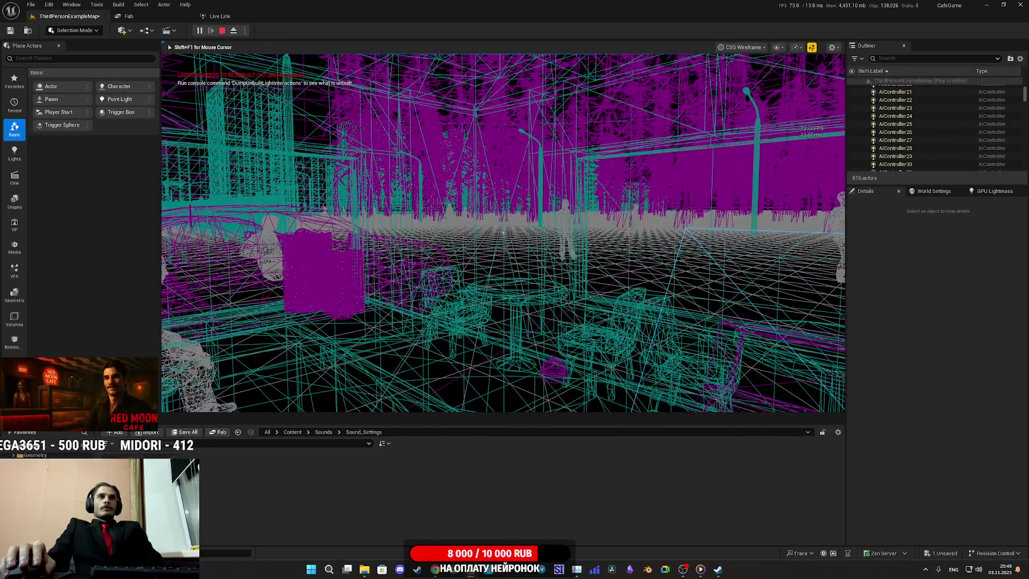
key(Escape)
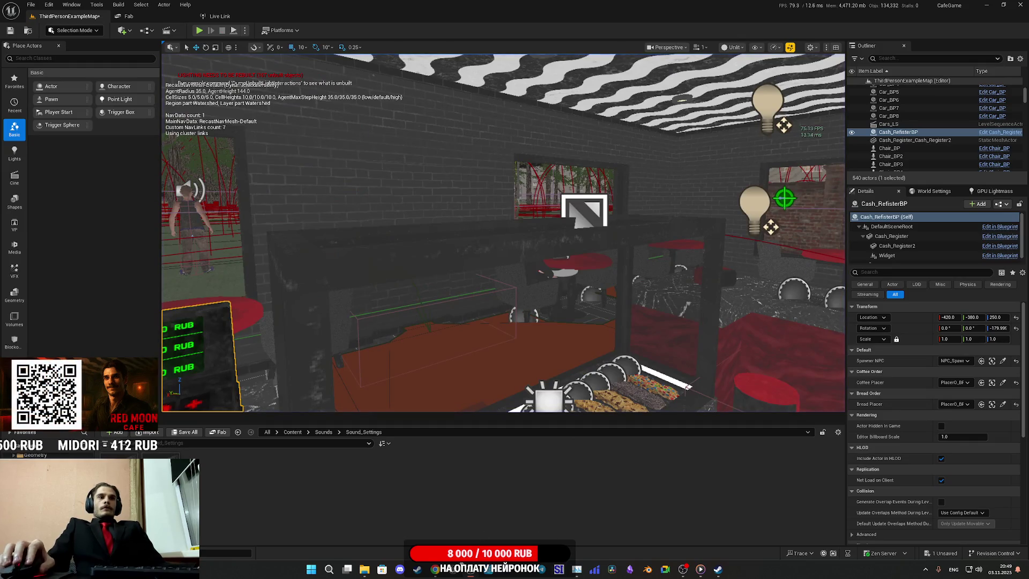
click(514, 522)
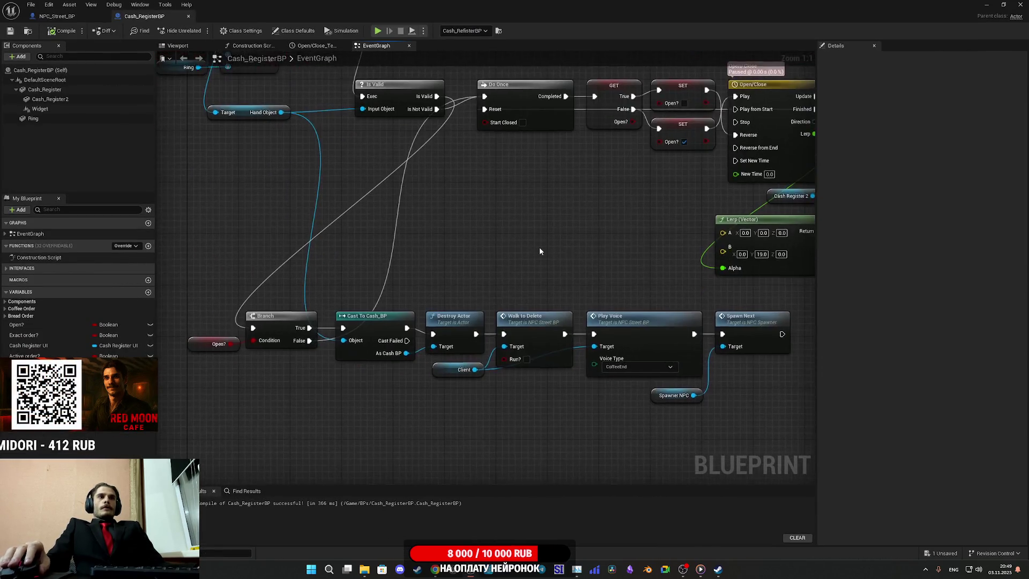
- Pan the Cash_RegisterBP graph across the Client_Leave, Hide Order, To Trash and Branch nodes
scroll(540, 251, down, 2)
mouse_move(522, 184)
mouse_down()
mouse_move(409, 253)
mouse_move(389, 307)
mouse_up()
drag(423, 232, 158, 231)
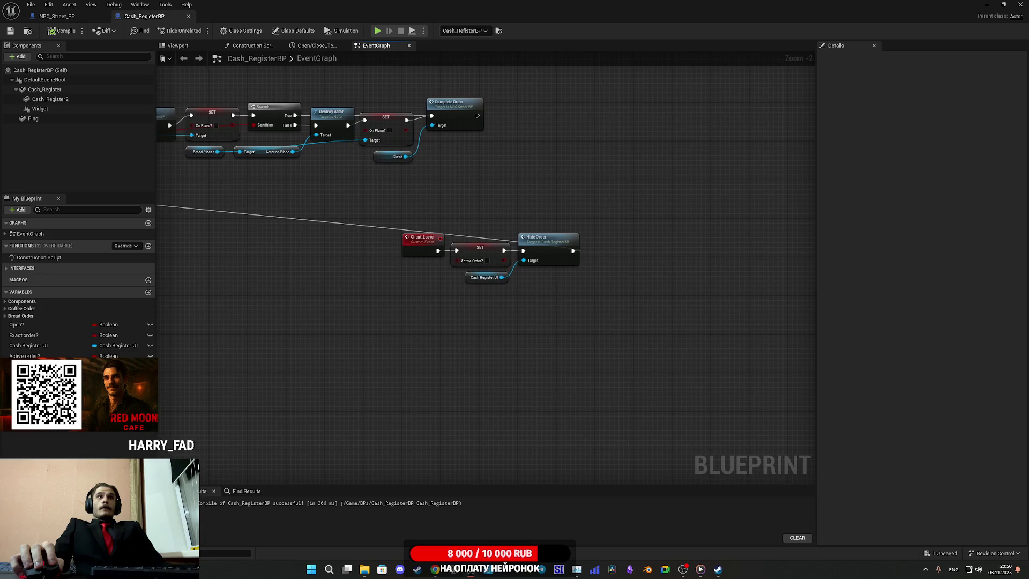
drag(394, 230, 543, 289)
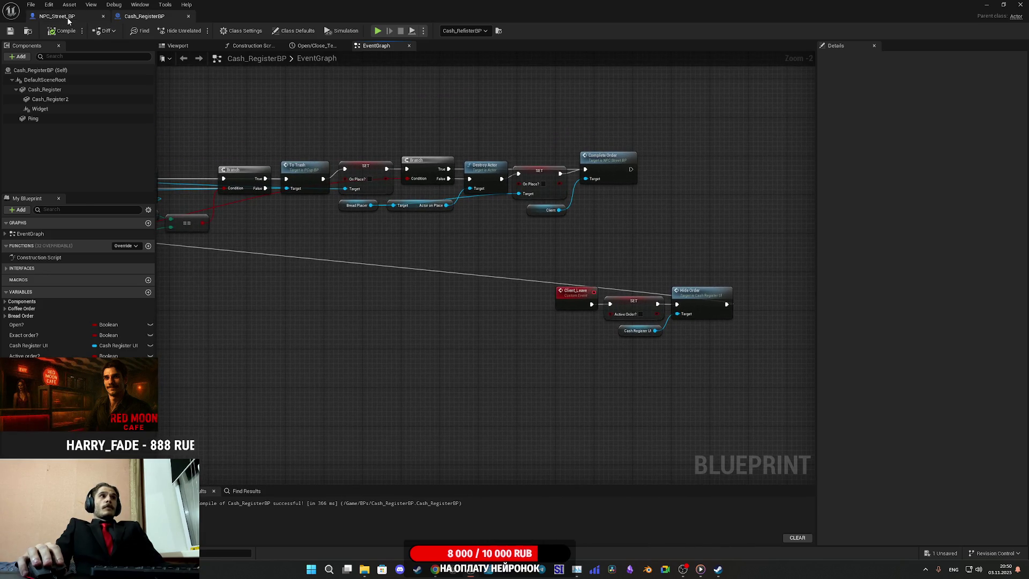
- Switch back to NPC_Street_BP and navigate its graph past the Move to Player nodes
click(68, 22)
mouse_move(515, 212)
mouse_down()
mouse_move(391, 197)
mouse_move(391, 160)
mouse_move(373, 161)
mouse_up()
scroll(417, 240, down, 7)
scroll(417, 240, up, 6)
scroll(482, 316, down, 4)
scroll(494, 328, up, 3)
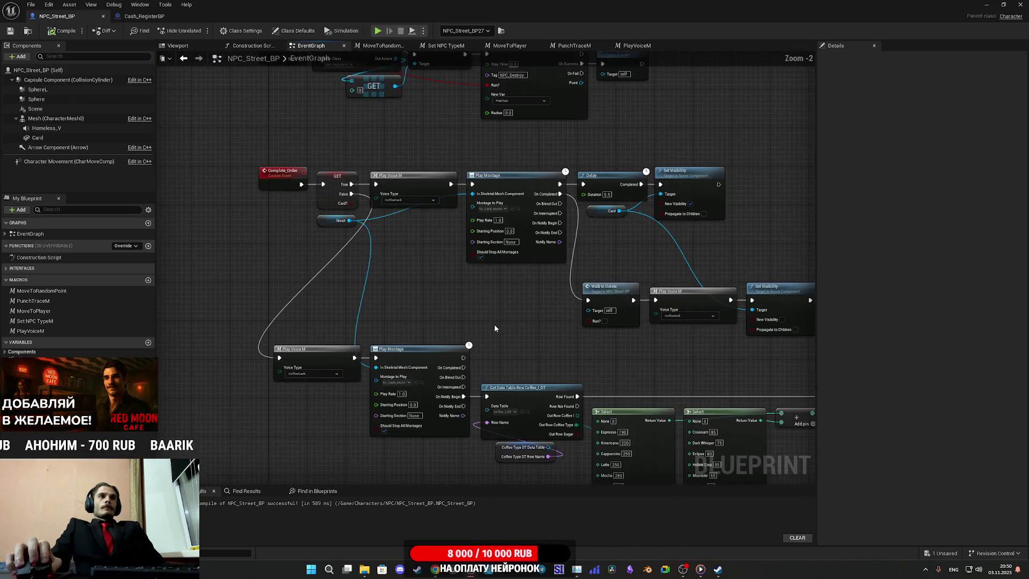
scroll(494, 324, down, 1)
drag(495, 324, 421, 283)
scroll(429, 283, down, 5)
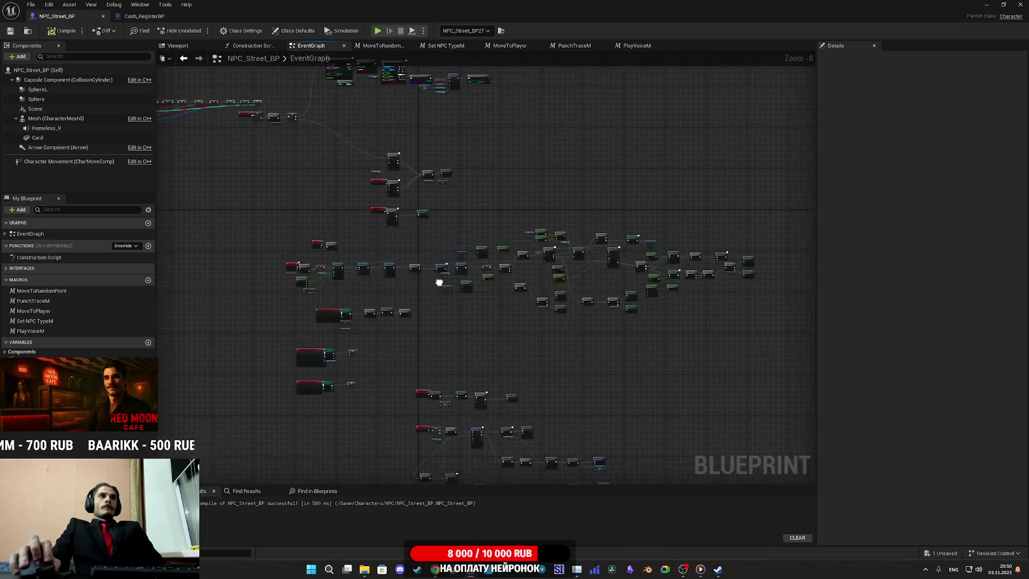
scroll(439, 282, up, 7)
drag(439, 283, 356, 291)
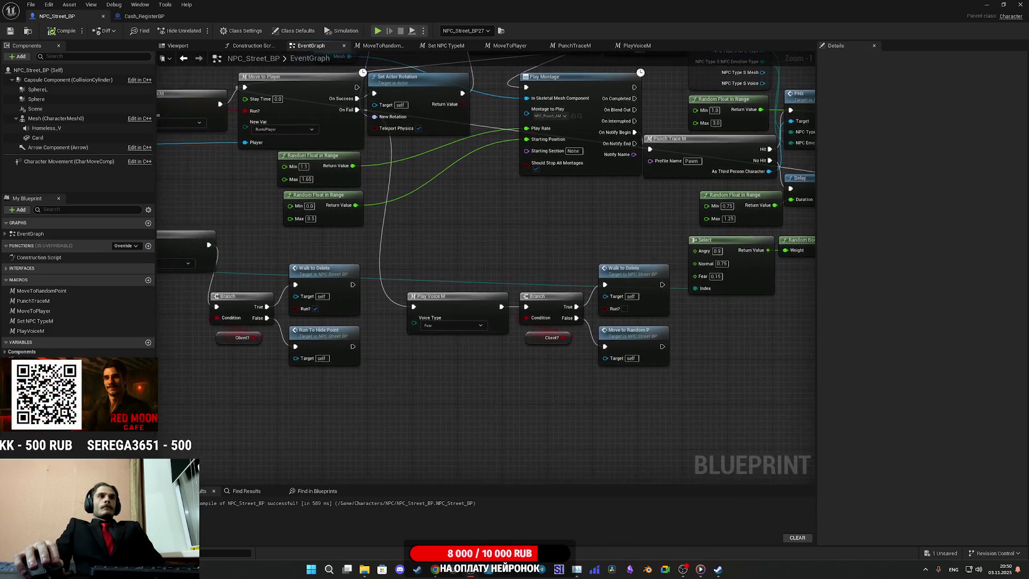
scroll(577, 249, down, 8)
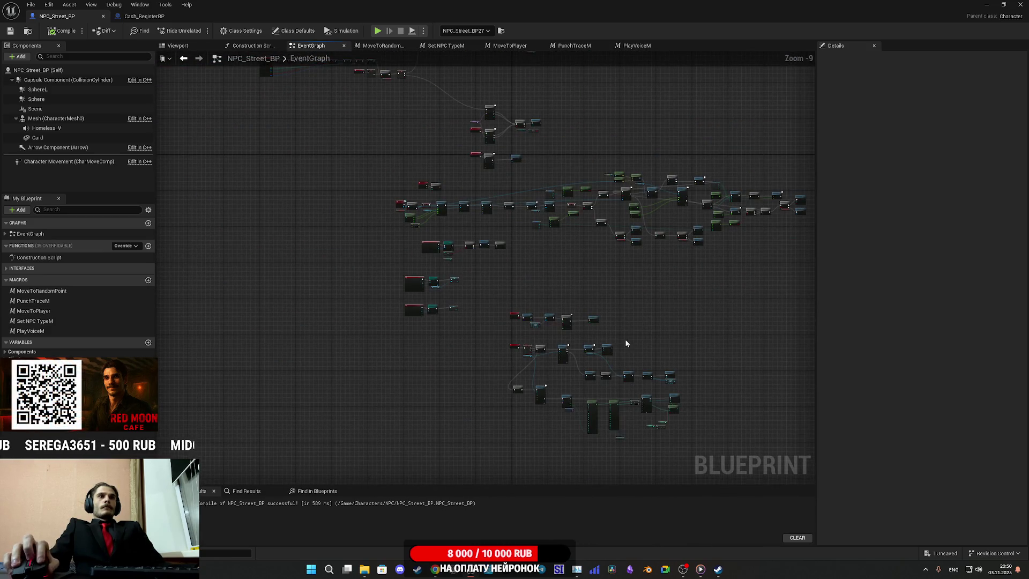
scroll(626, 343, up, 6)
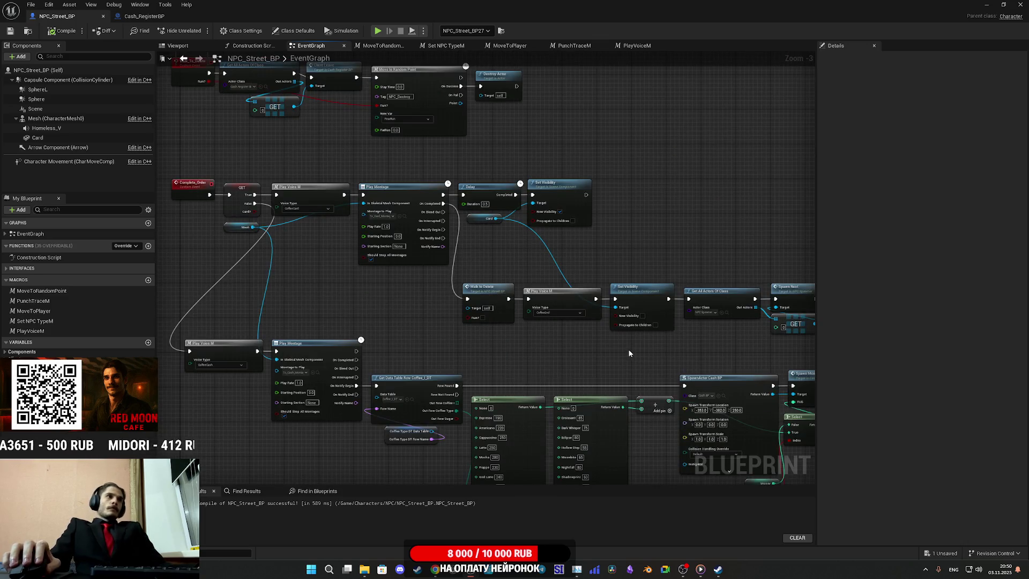
- Centre the Complete_Order chain and box-select Get All Actors Of Class, Spawn Next and GET
drag(630, 345, 648, 219)
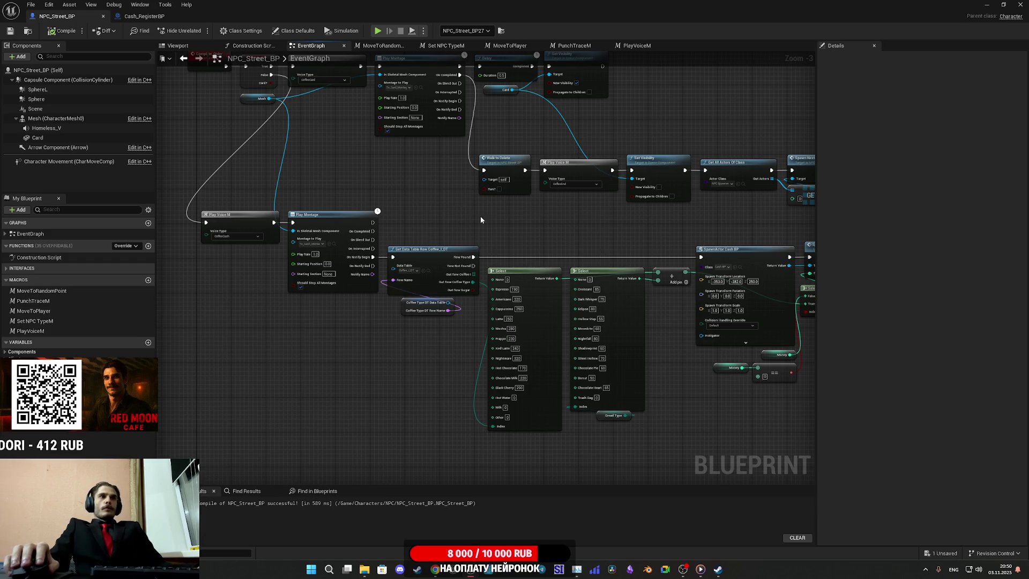
mouse_move(479, 226)
mouse_down()
mouse_move(500, 235)
mouse_move(197, 223)
mouse_move(280, 239)
mouse_move(272, 250)
mouse_up()
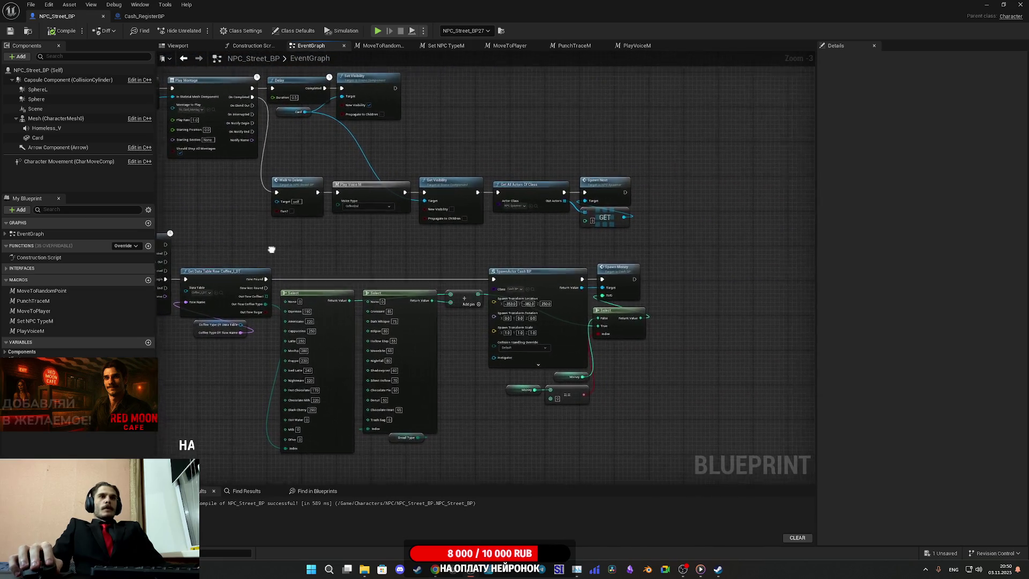
scroll(648, 259, up, 2)
scroll(603, 248, up, 1)
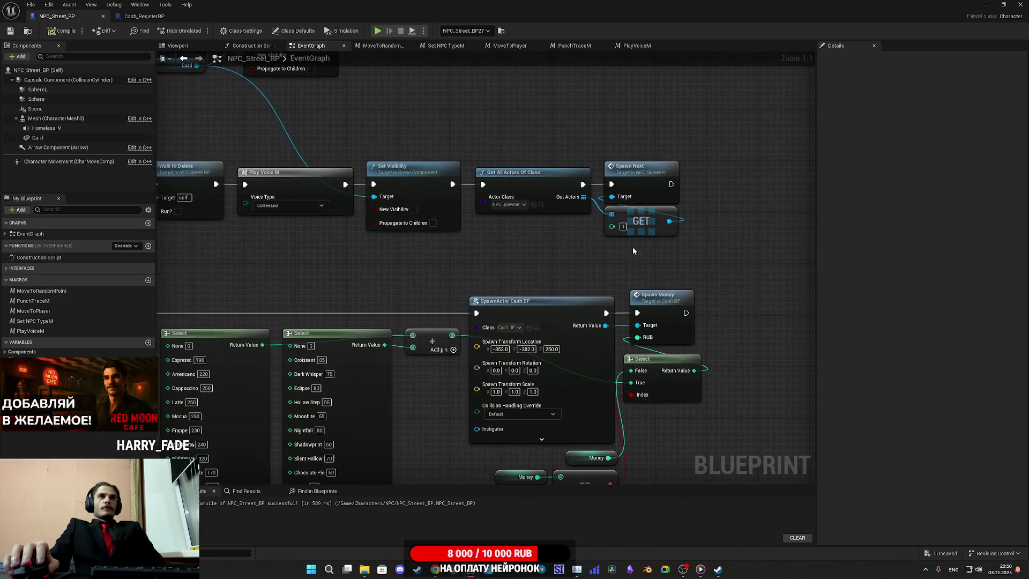
drag(547, 263, 675, 170)
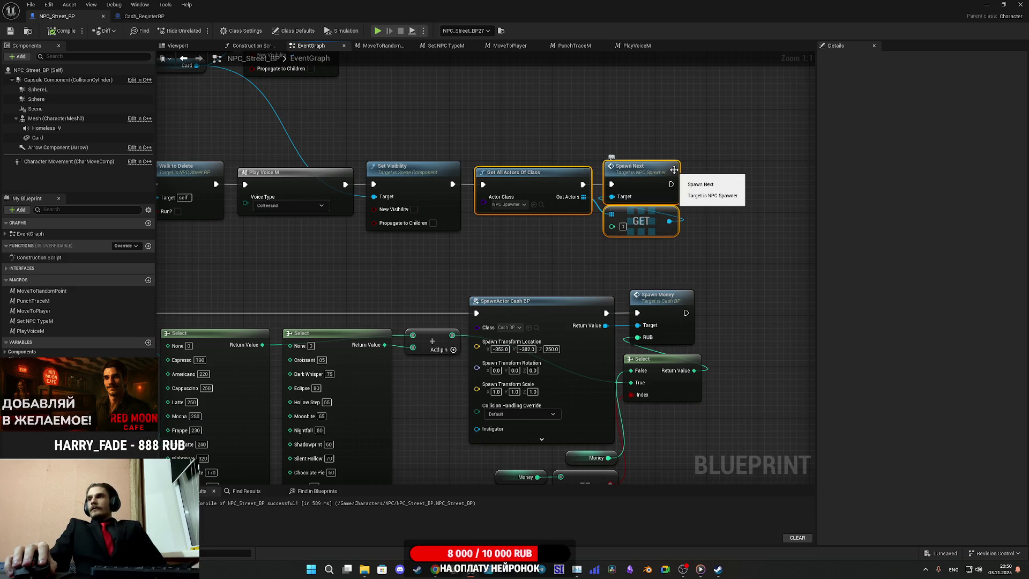
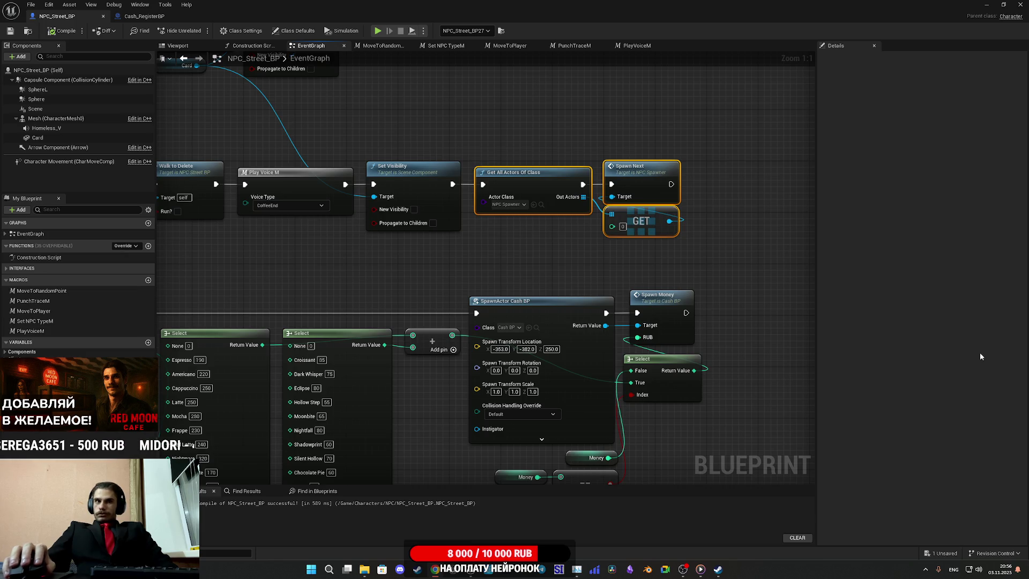
- Select the Get All Actors Of Class, Spawn Next and GET nodes, then pan to the Fear branch's Walk to Delete
click(606, 262)
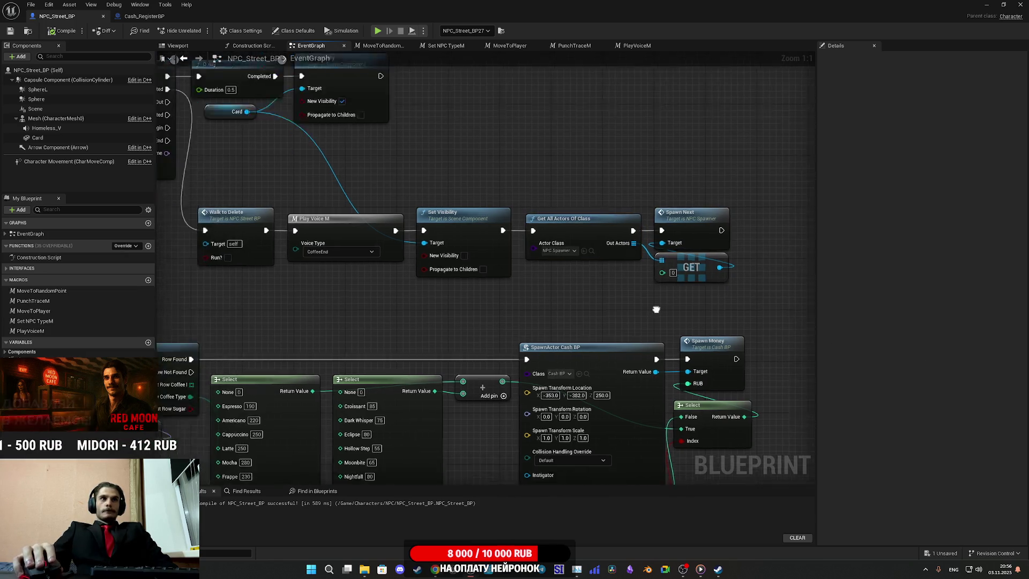
drag(591, 366, 763, 246)
click(612, 203)
scroll(601, 205, down, 7)
scroll(602, 209, up, 5)
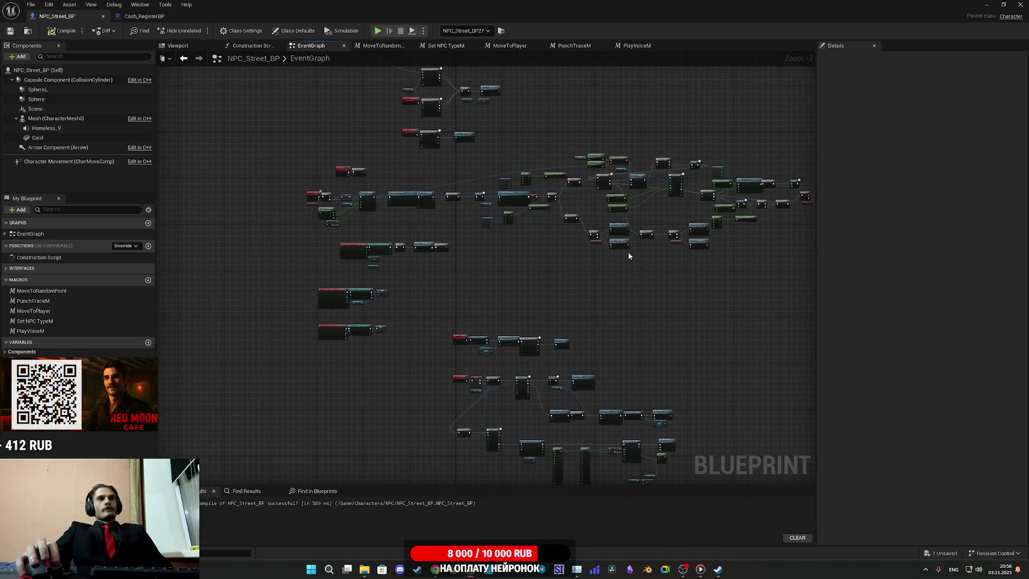
mouse_move(499, 382)
mouse_down()
mouse_move(621, 383)
mouse_move(698, 356)
mouse_up()
scroll(694, 355, up, 1)
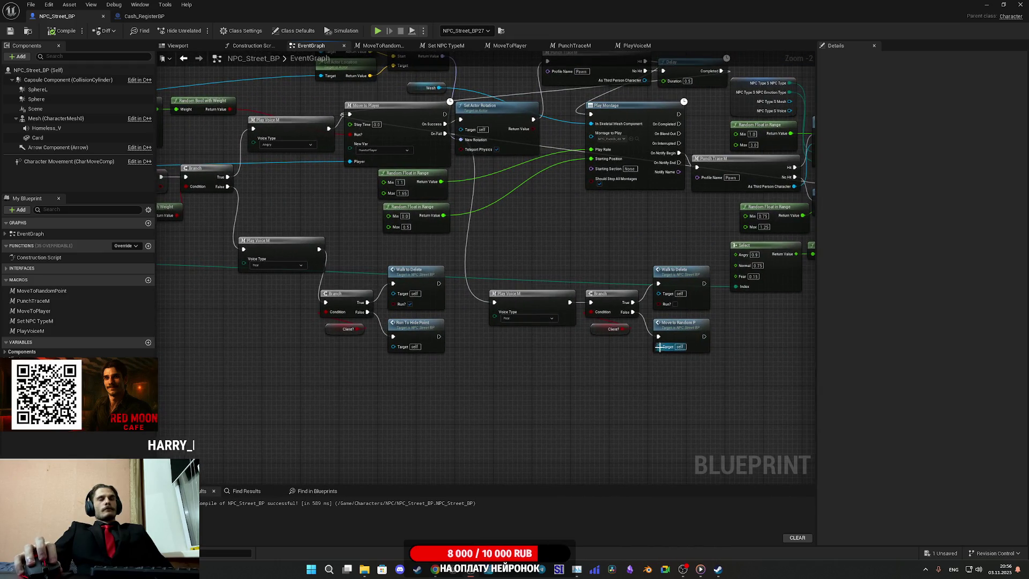
scroll(664, 349, up, 1)
mouse_move(607, 357)
mouse_down()
mouse_move(581, 356)
mouse_move(564, 383)
mouse_move(665, 278)
mouse_move(652, 367)
mouse_up()
- Paste the Get All Actors Of Class → Spawn Next chain beside the Fear branch and wire Walk to Delete into it
click(764, 384)
drag(765, 384, 552, 358)
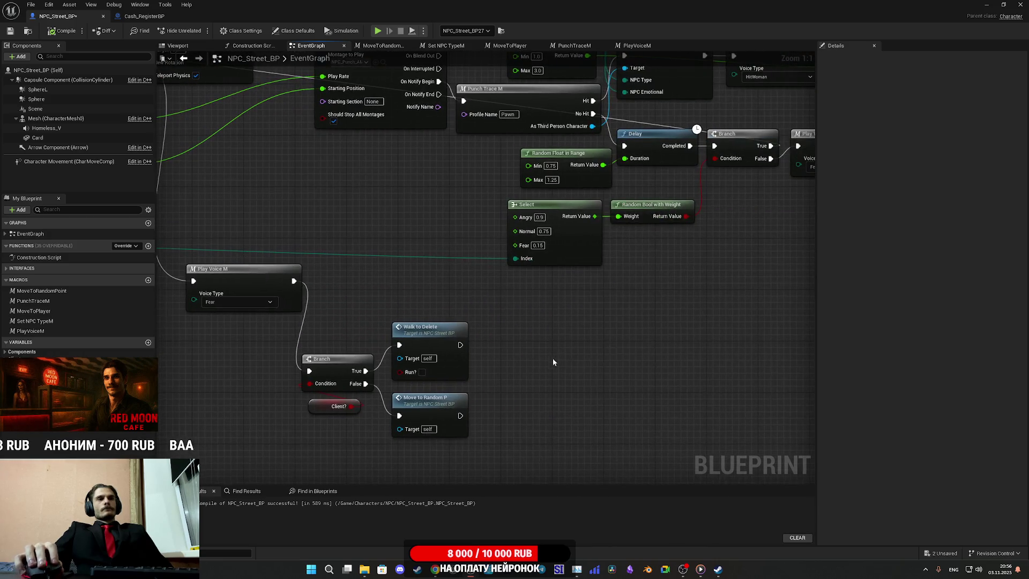
key(ctrl+v)
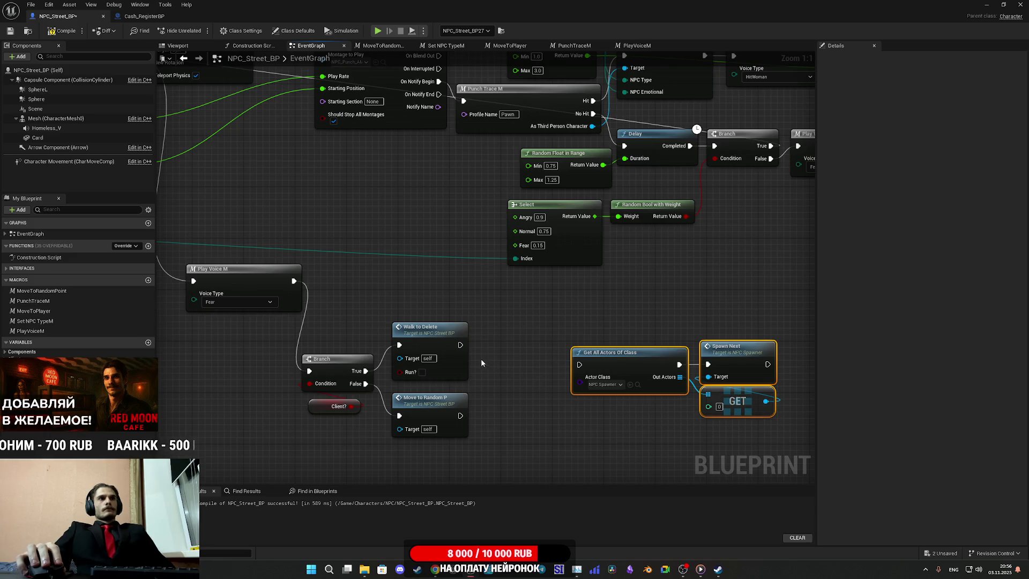
mouse_move(461, 344)
mouse_down()
mouse_move(482, 358)
mouse_move(579, 364)
mouse_move(565, 342)
mouse_move(167, 373)
mouse_move(301, 367)
mouse_move(438, 394)
mouse_move(494, 364)
mouse_move(599, 347)
mouse_up()
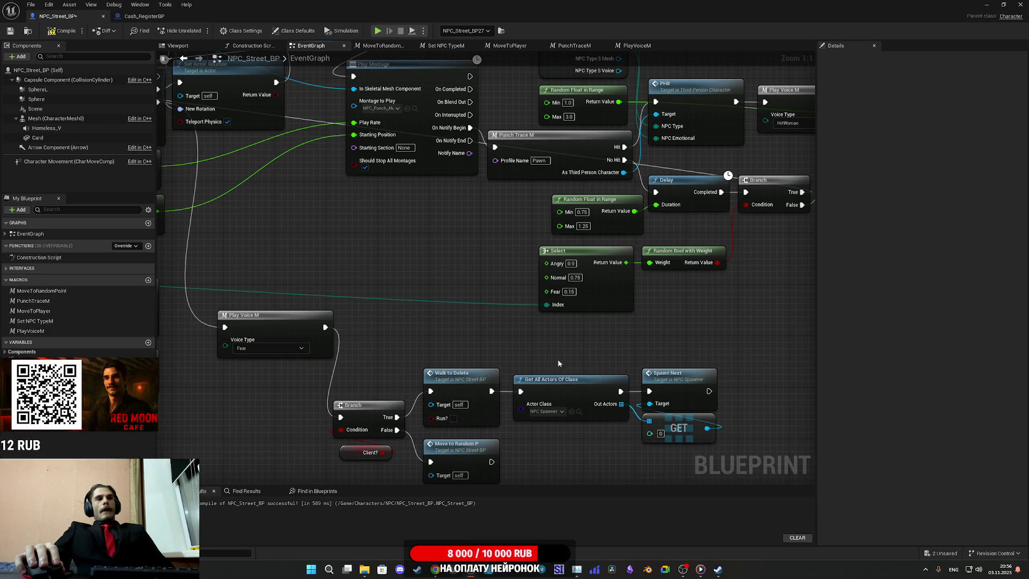
- Move the Branch, Client?, Walk to Delete and Move to Random Point nodes up and right
mouse_move(567, 358)
mouse_down()
mouse_move(554, 348)
mouse_move(553, 303)
mouse_move(564, 293)
mouse_up()
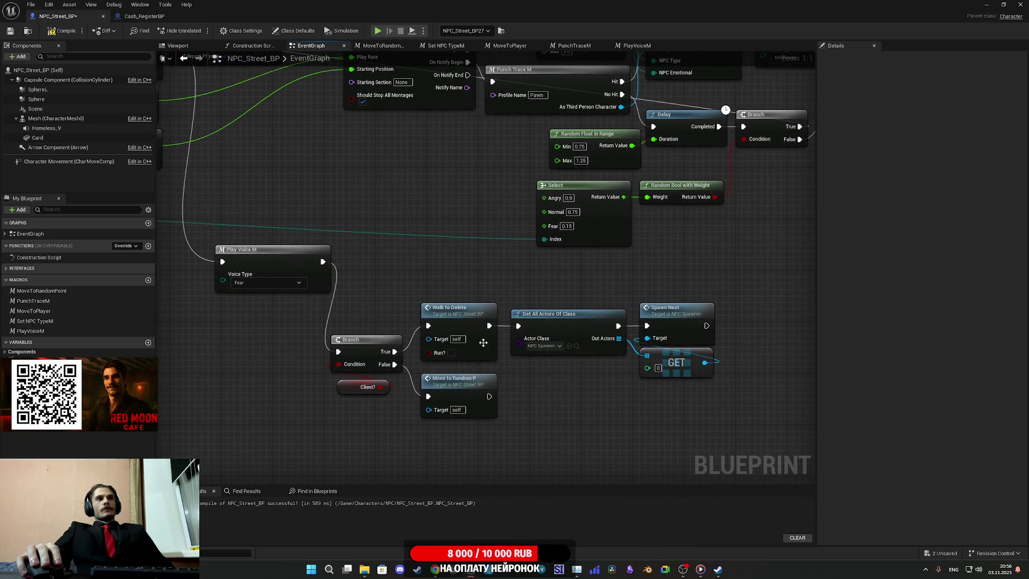
mouse_move(368, 432)
mouse_down()
mouse_move(461, 386)
mouse_move(461, 321)
mouse_up()
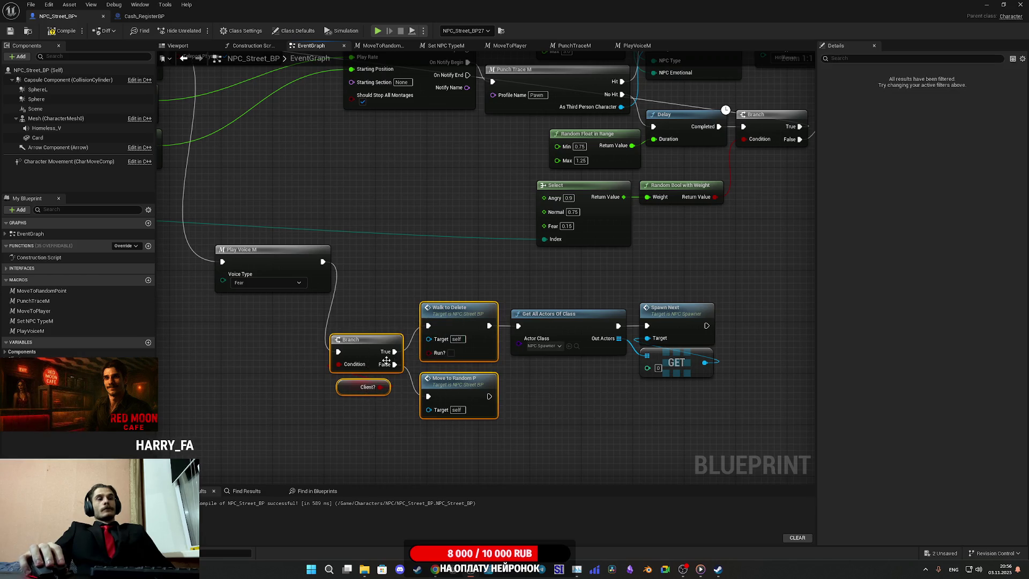
mouse_move(372, 352)
mouse_down()
mouse_move(404, 272)
mouse_move(391, 263)
mouse_up()
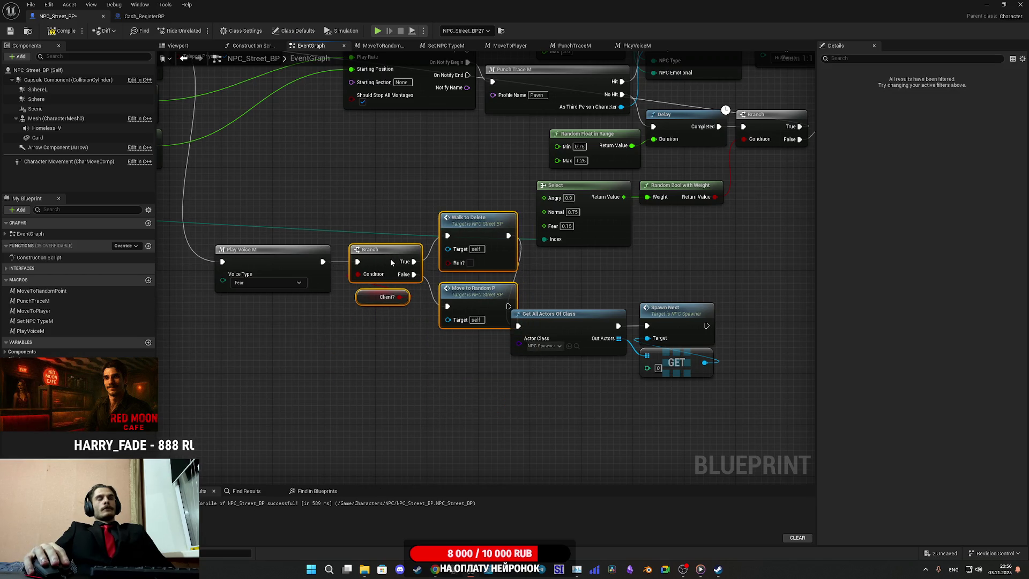
drag(390, 354, 298, 346)
- Shift the pasted Get All Actors, Spawn Next and GET chain down and right, then review the surrounding nodes
drag(520, 408, 618, 313)
right_click(516, 370)
click(482, 300)
drag(483, 300, 624, 399)
mouse_move(501, 325)
mouse_down()
mouse_move(616, 346)
mouse_move(591, 351)
mouse_move(590, 340)
mouse_up()
mouse_move(522, 305)
mouse_down()
mouse_move(573, 328)
mouse_move(639, 319)
mouse_move(856, 464)
mouse_up()
mouse_move(483, 268)
mouse_down()
mouse_move(402, 249)
mouse_move(803, 289)
mouse_up()
drag(841, 412, 570, 323)
scroll(480, 383, down, 5)
- Navigate the zoomed-out graph until both Walk to Delete branches are in view
drag(530, 353, 553, 314)
scroll(553, 313, up, 4)
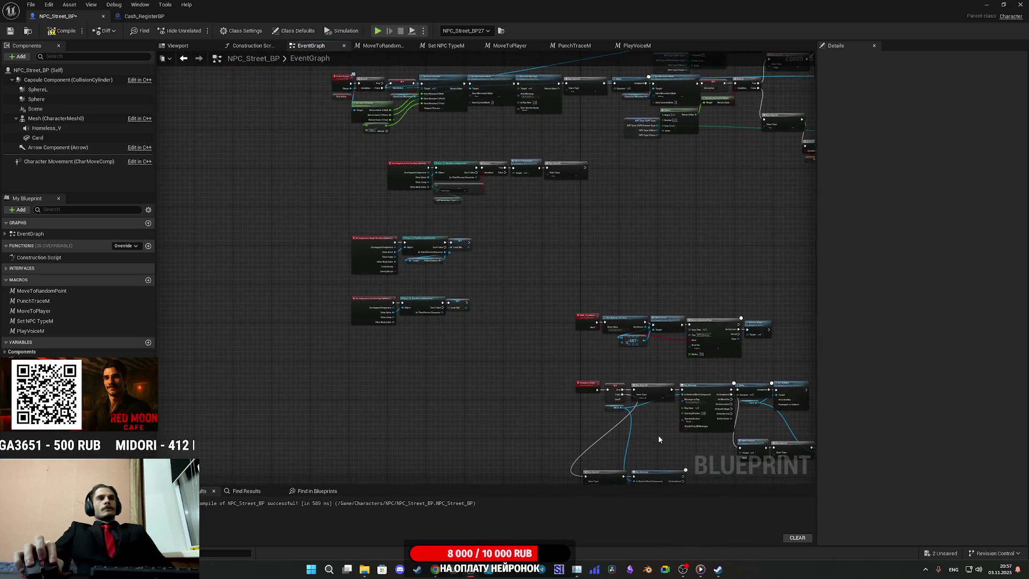
scroll(625, 405, down, 6)
scroll(423, 237, up, 4)
scroll(602, 340, down, 4)
drag(602, 340, 392, 269)
scroll(392, 270, up, 5)
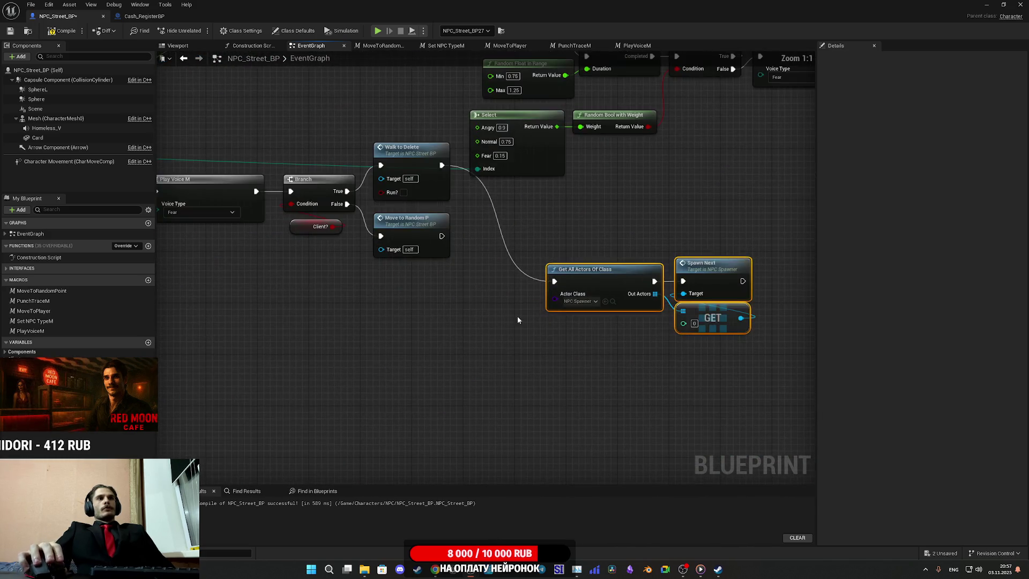
scroll(419, 326, up, 2)
mouse_move(419, 326)
mouse_down()
mouse_move(437, 227)
mouse_move(199, 234)
mouse_move(289, 219)
mouse_move(70, 218)
mouse_up()
mouse_move(804, 432)
mouse_down()
mouse_move(684, 432)
mouse_move(884, 441)
mouse_up()
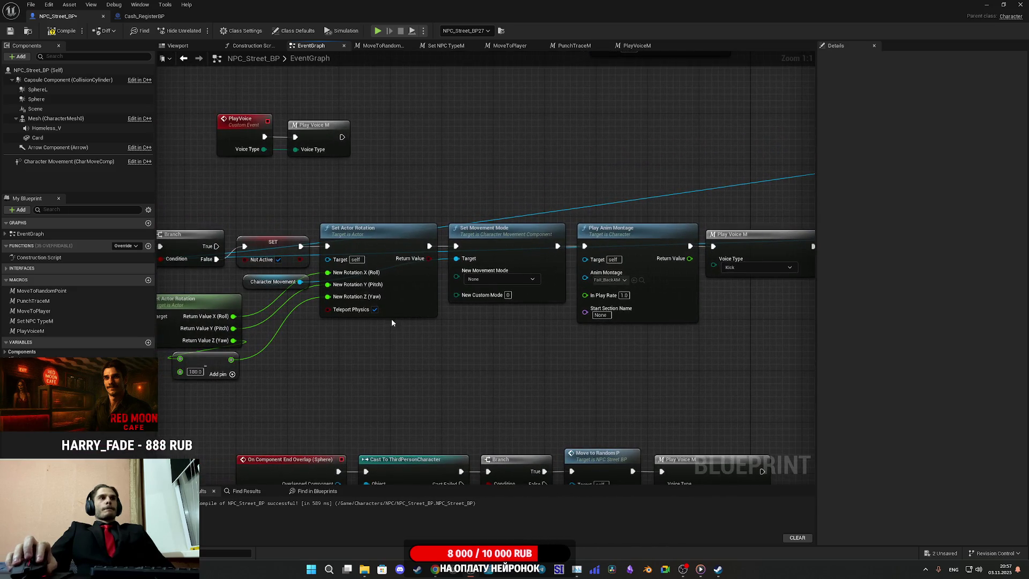
drag(455, 296, 289, 300)
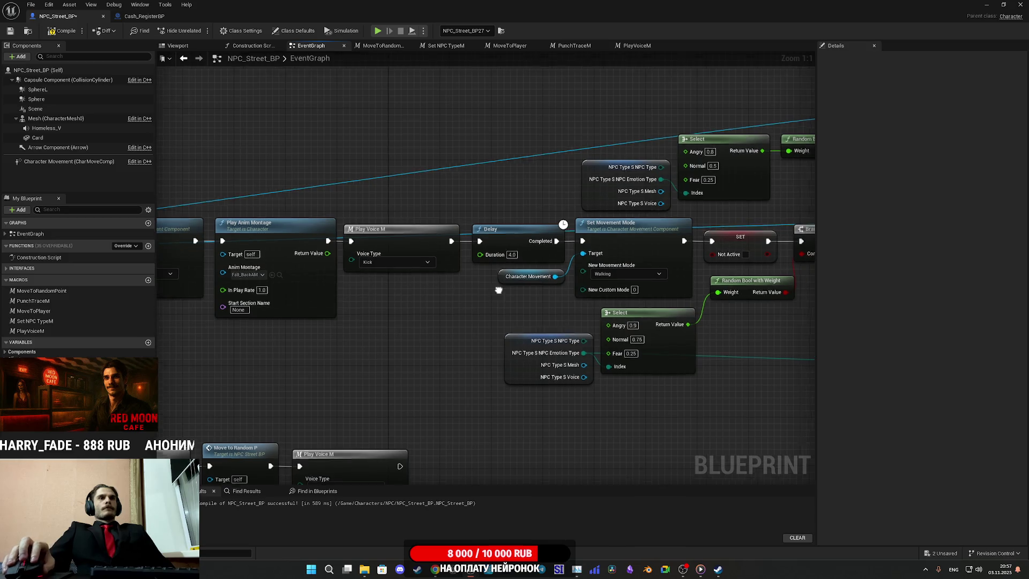
drag(497, 290, 216, 302)
drag(724, 289, 371, 320)
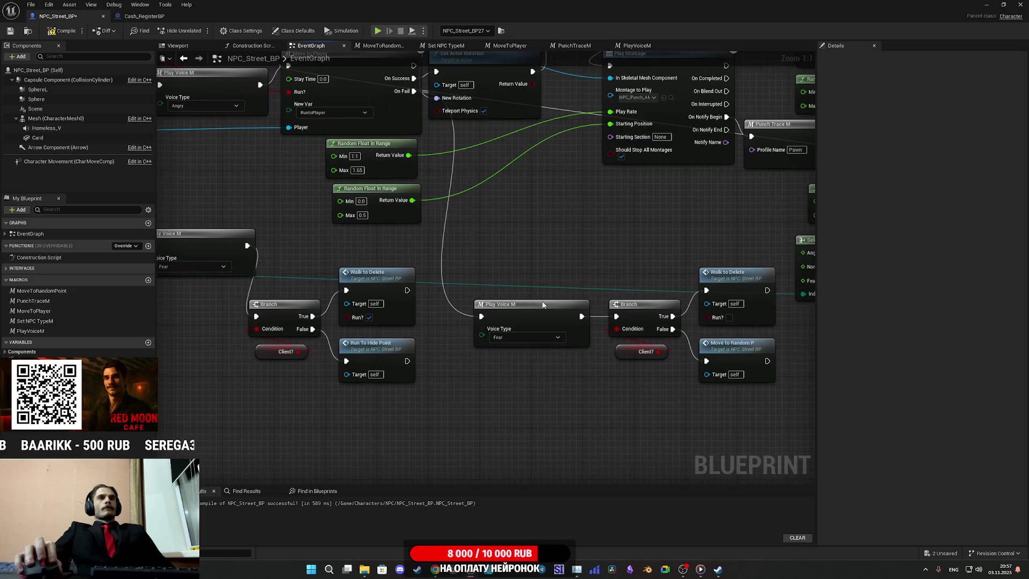
- Drag the spawn chain down beneath the two Walk to Delete branches
scroll(677, 345, down, 2)
scroll(678, 346, down, 3)
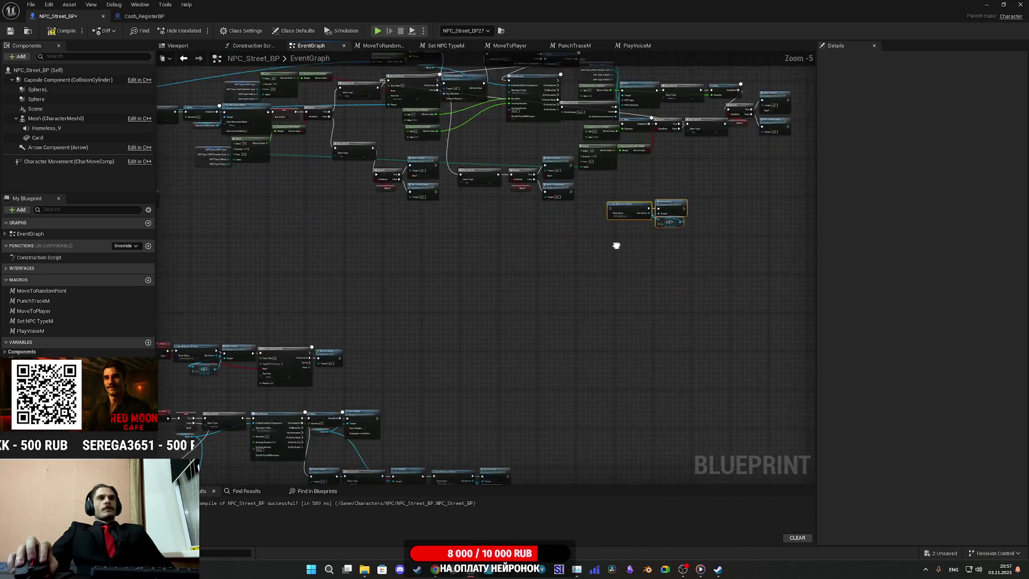
mouse_move(545, 219)
mouse_down()
mouse_move(563, 206)
mouse_move(593, 223)
mouse_move(584, 273)
mouse_move(509, 195)
mouse_move(396, 224)
mouse_move(312, 392)
mouse_up()
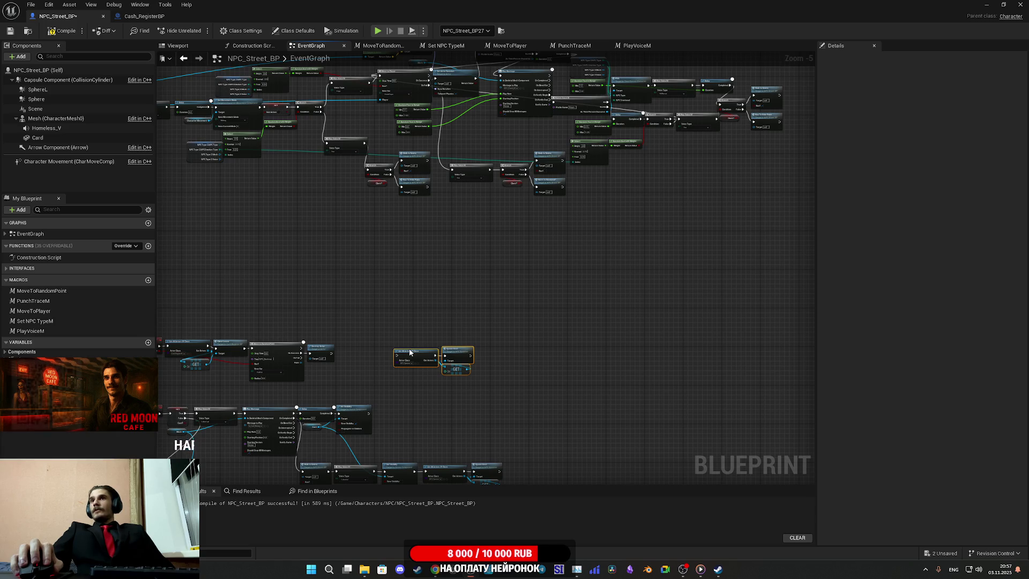
mouse_move(430, 327)
mouse_down()
mouse_move(660, 156)
mouse_move(561, 212)
mouse_move(409, 189)
mouse_move(494, 211)
mouse_move(672, 317)
mouse_move(602, 341)
mouse_up()
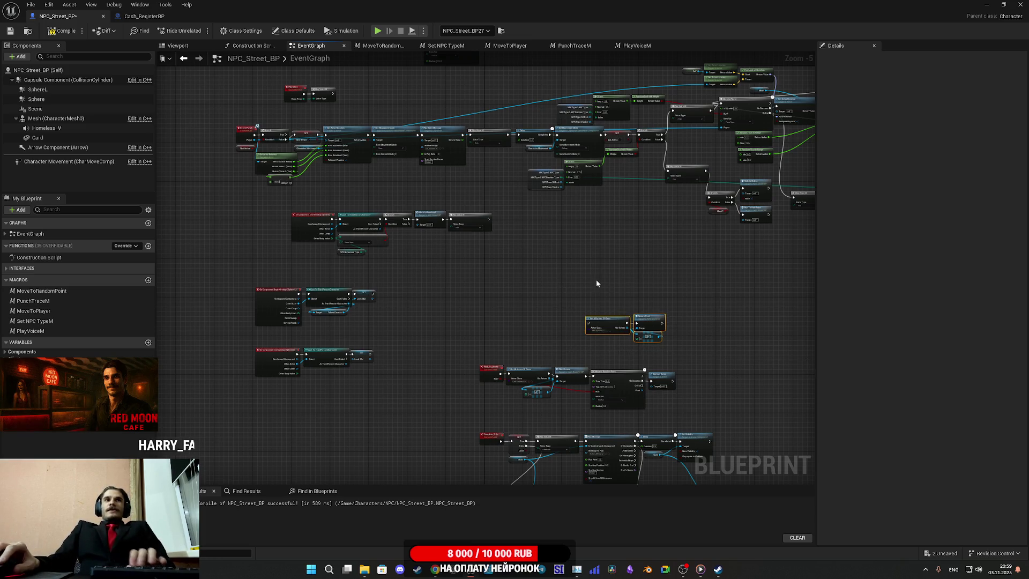
- Wire the first Walk to Delete into Get All Actors Of Class and nudge Spawn Next and GET higher
drag(596, 278, 604, 291)
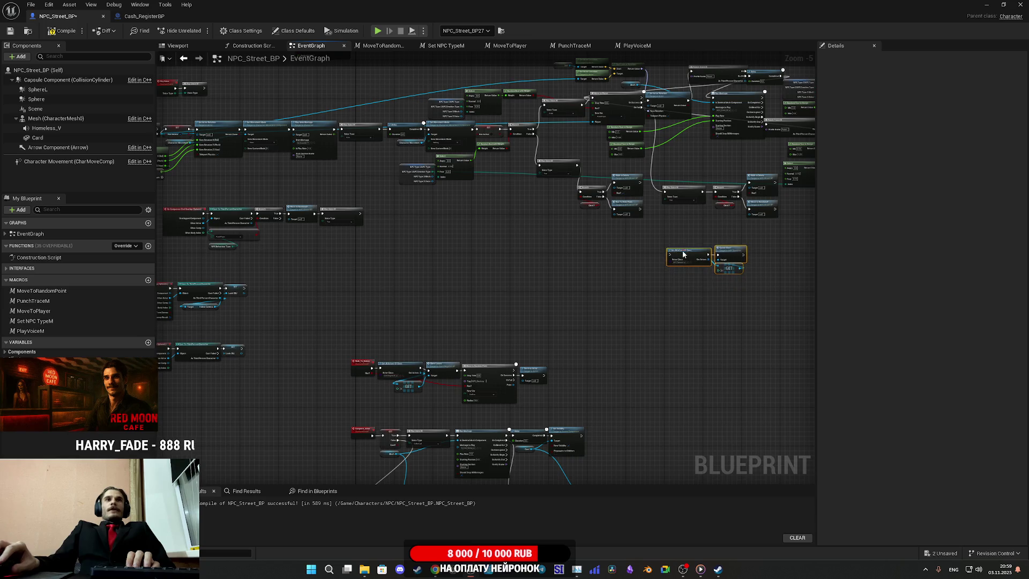
scroll(472, 316, up, 5)
drag(643, 242, 465, 389)
drag(447, 318, 463, 239)
mouse_move(420, 197)
mouse_down()
mouse_move(513, 378)
mouse_move(507, 390)
mouse_up()
click(590, 342)
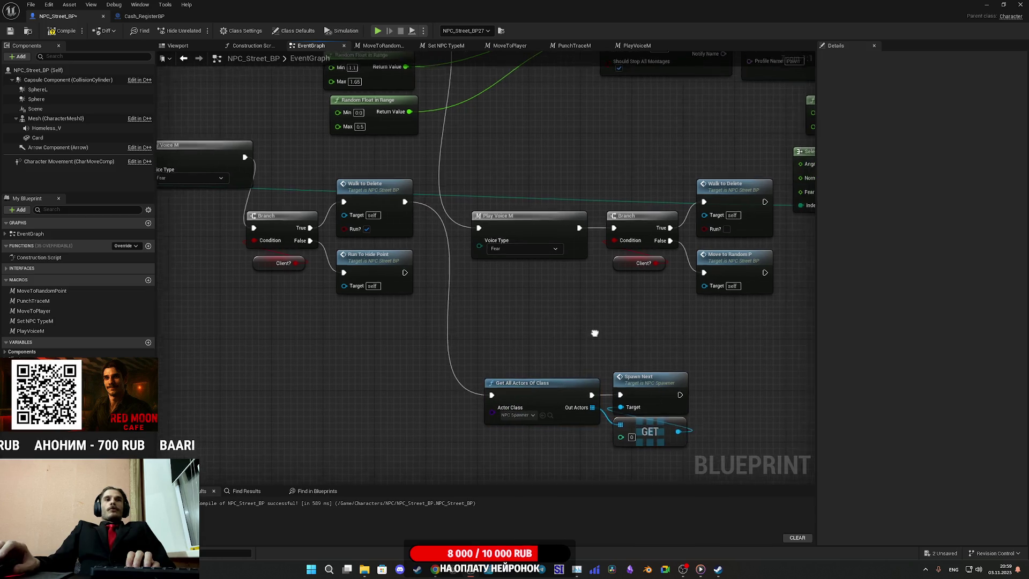
drag(647, 472, 636, 390)
click(546, 352)
scroll(545, 353, down, 1)
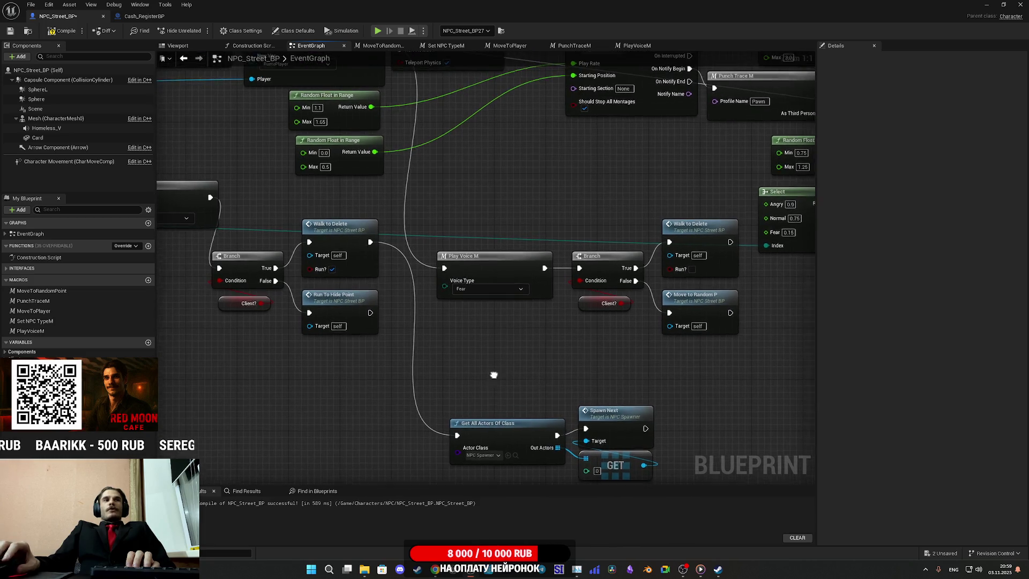
drag(543, 397, 528, 291)
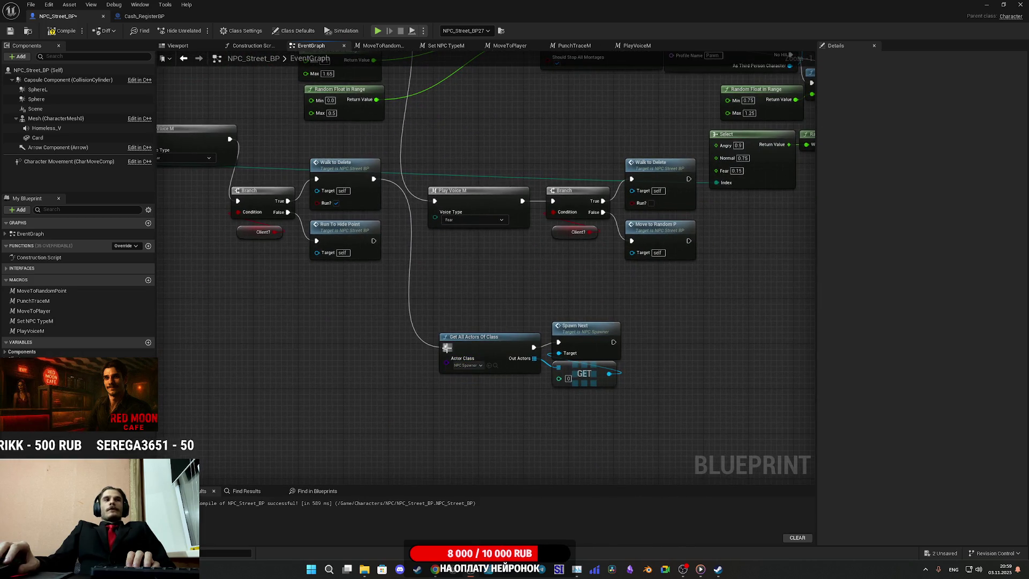
- Add a Do Once node left of Get All Actors Of Class and connect it
drag(446, 348, 417, 354)
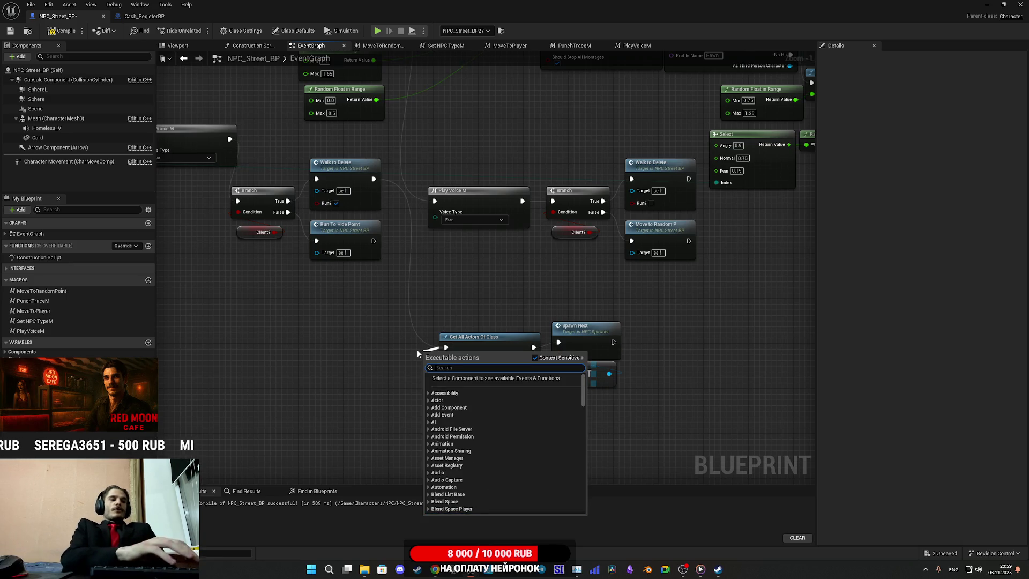
text(do)
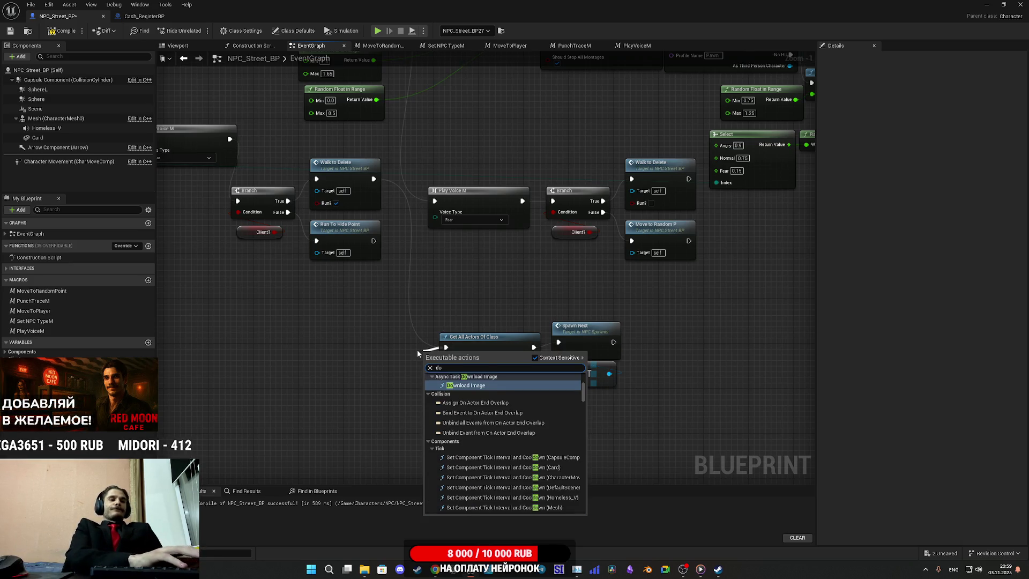
text(o)
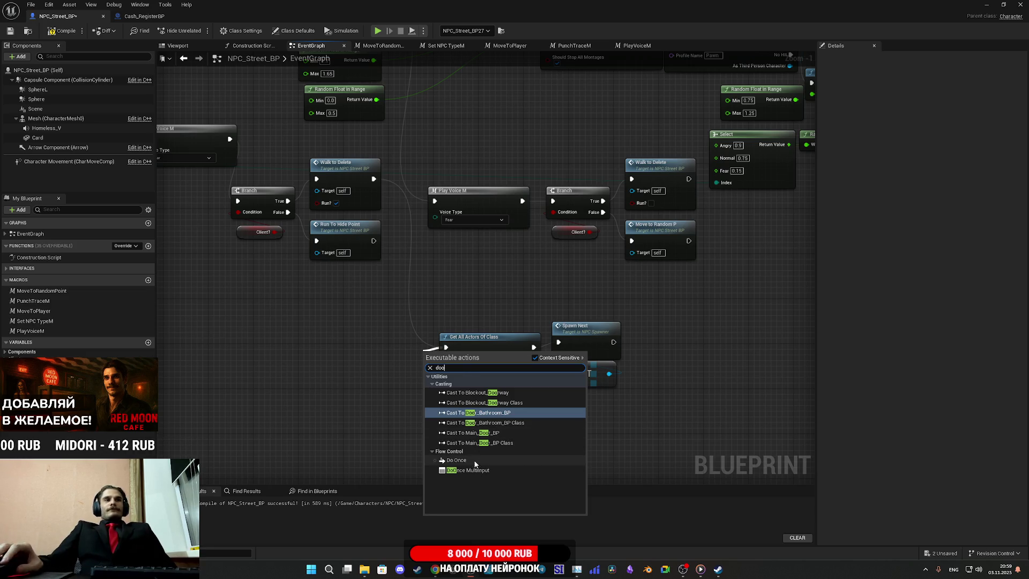
key(Escape)
mouse_move(483, 382)
mouse_down()
mouse_move(400, 369)
mouse_move(410, 368)
mouse_up()
mouse_move(350, 347)
mouse_down()
mouse_move(404, 197)
mouse_move(391, 200)
mouse_move(391, 279)
mouse_move(326, 313)
mouse_move(611, 390)
mouse_up()
- Connect Walk to Delete's exec output into the Do Once node
mouse_move(426, 193)
mouse_down()
mouse_move(467, 275)
mouse_move(419, 260)
mouse_up()
drag(481, 380, 469, 325)
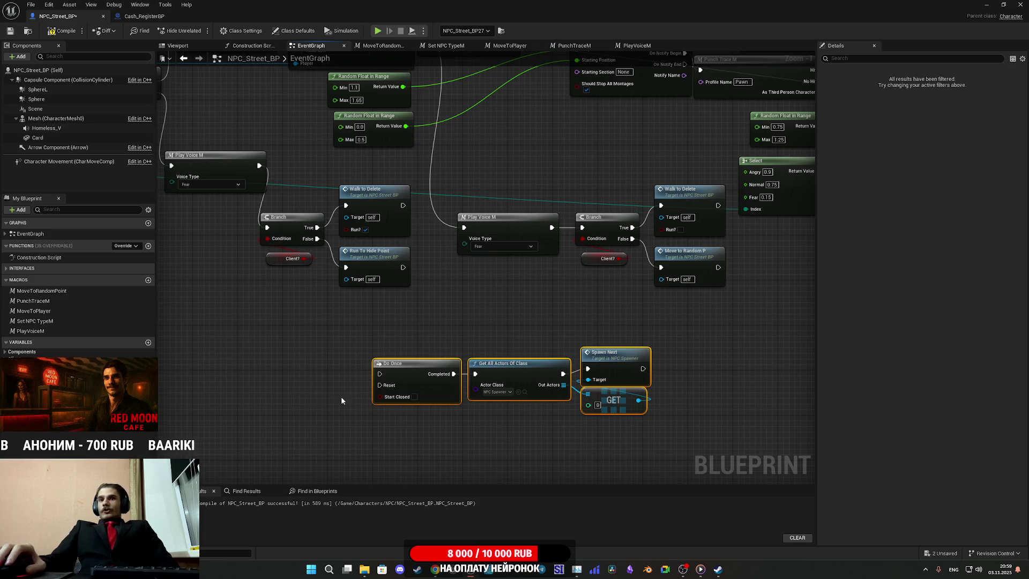
click(504, 302)
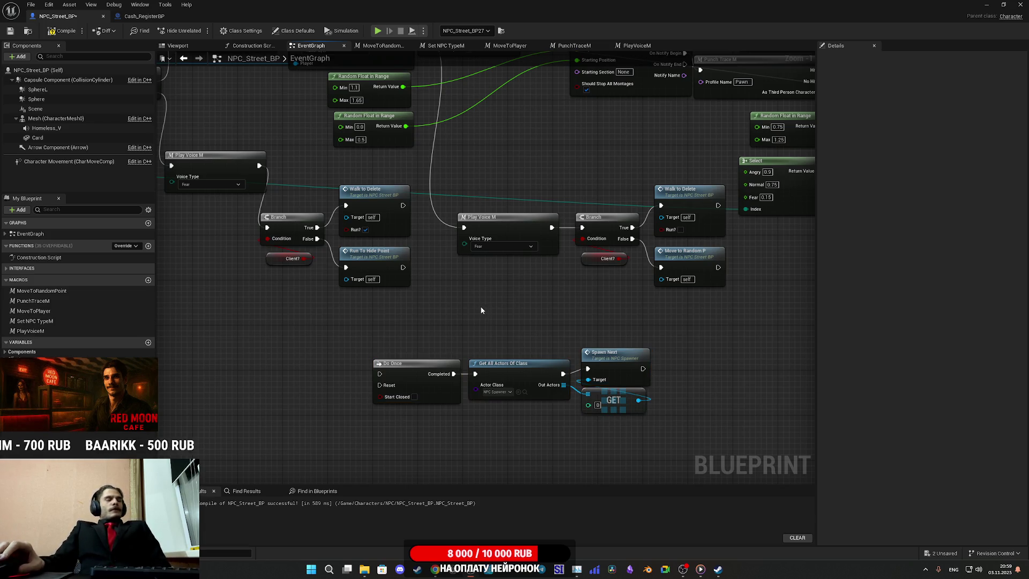
mouse_move(368, 184)
mouse_down()
mouse_move(340, 306)
mouse_move(344, 354)
mouse_move(528, 408)
mouse_up()
drag(531, 357, 711, 380)
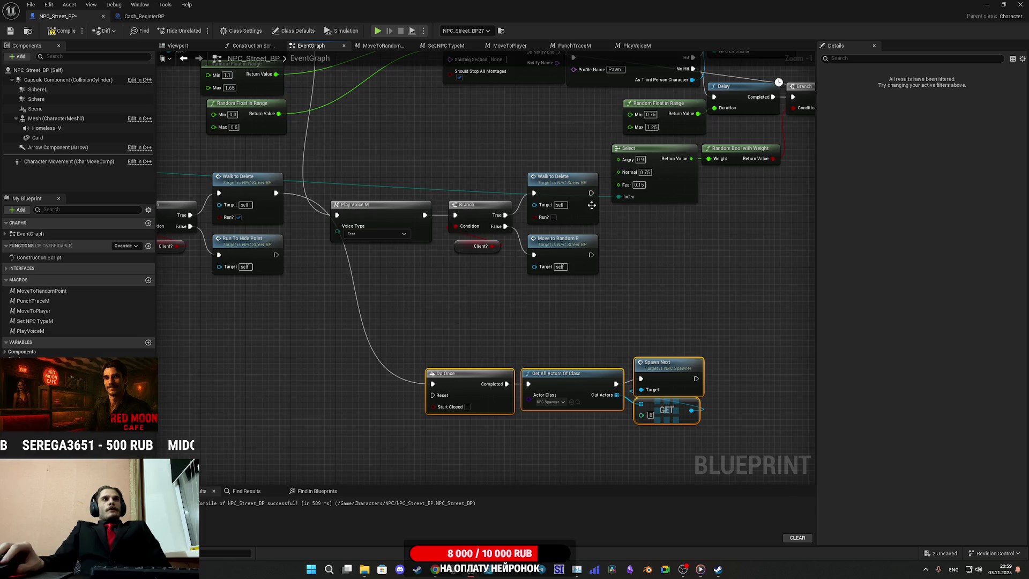
mouse_move(592, 193)
mouse_down()
mouse_move(427, 375)
mouse_move(433, 383)
mouse_up()
- Move the Do Once chain up and right, then pan back to Spawn Next and GET
mouse_move(525, 346)
mouse_down()
mouse_move(460, 416)
mouse_move(533, 428)
mouse_move(491, 432)
mouse_move(483, 362)
mouse_up()
drag(394, 372, 587, 435)
mouse_move(359, 406)
mouse_down()
mouse_move(578, 338)
mouse_move(573, 321)
mouse_up()
mouse_move(584, 259)
mouse_down()
mouse_move(305, 416)
mouse_move(261, 417)
mouse_move(320, 374)
mouse_up()
mouse_move(539, 321)
mouse_down()
mouse_move(669, 333)
mouse_move(687, 360)
mouse_move(593, 345)
mouse_move(648, 327)
mouse_move(813, 331)
mouse_up()
mouse_move(605, 322)
mouse_down()
mouse_move(812, 358)
mouse_move(641, 313)
mouse_up()
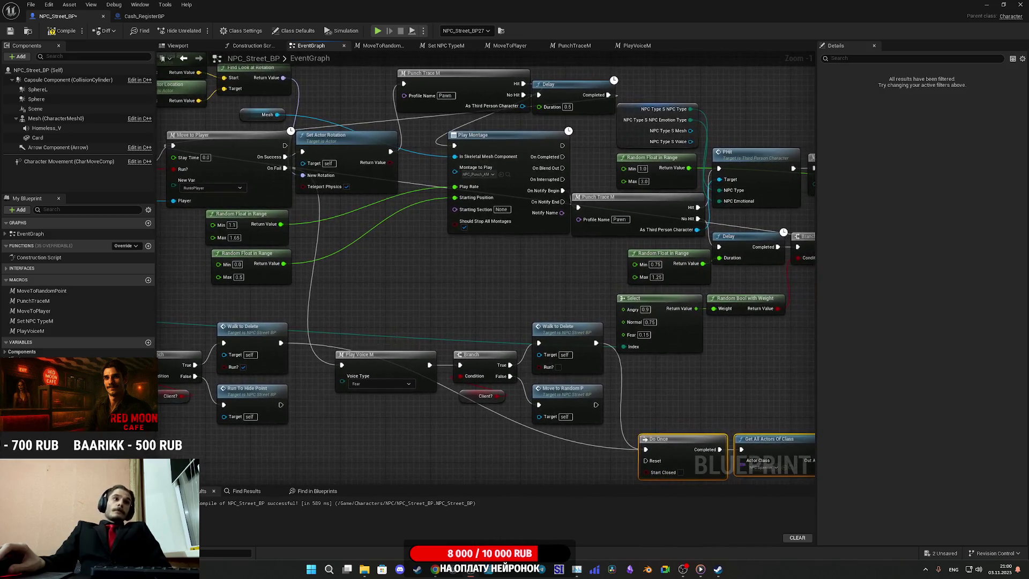
mouse_move(804, 317)
mouse_down()
mouse_move(524, 301)
mouse_move(656, 327)
mouse_move(472, 344)
mouse_up()
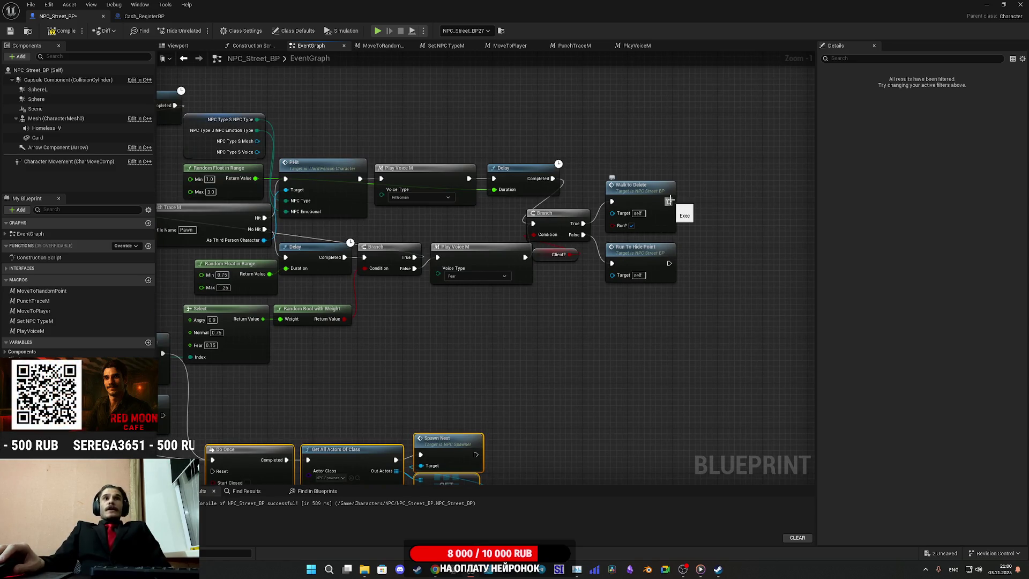
- Wire the other Walk to Delete into Do Once and compile the blueprint
drag(670, 201, 213, 460)
click(361, 417)
click(9, 33)
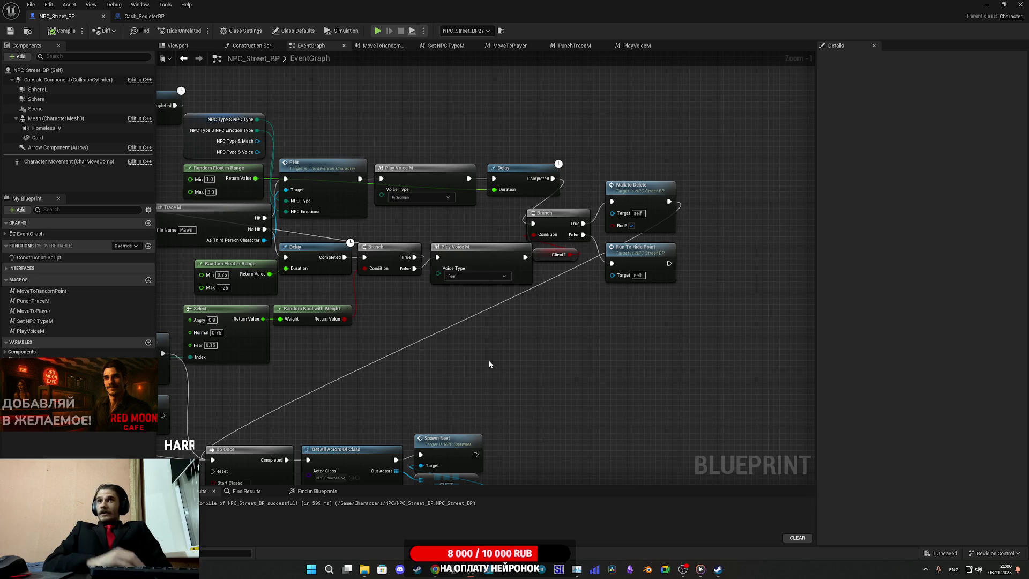
- Nudge the four Do Once chain nodes into place and minimize the Blueprint editor
right_click(468, 400)
mouse_move(593, 328)
mouse_down()
mouse_move(528, 369)
mouse_move(353, 426)
mouse_move(643, 389)
mouse_move(392, 405)
mouse_move(577, 253)
mouse_move(584, 153)
mouse_move(566, 170)
mouse_up()
click(552, 206)
drag(551, 210, 495, 262)
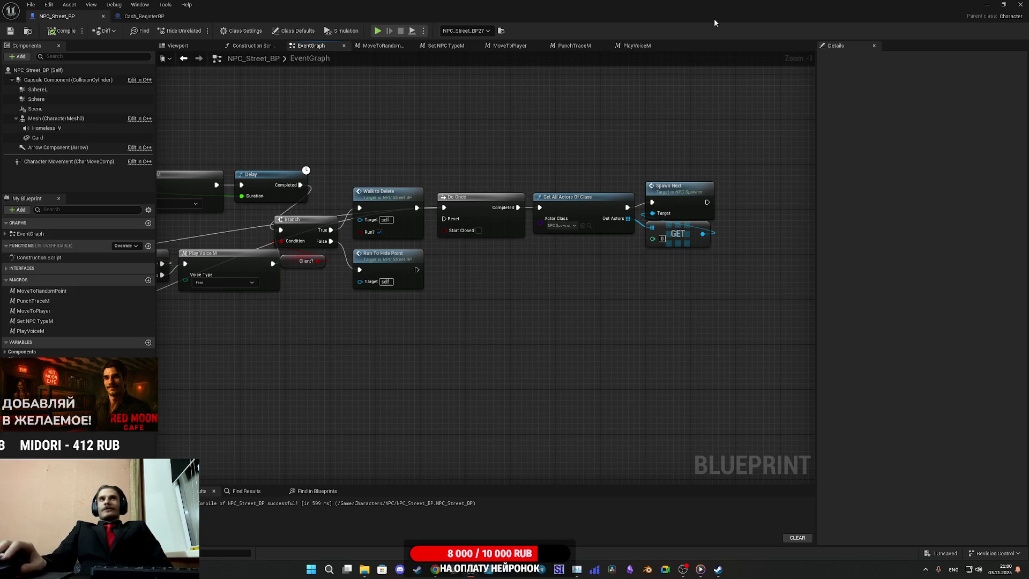
click(981, 4)
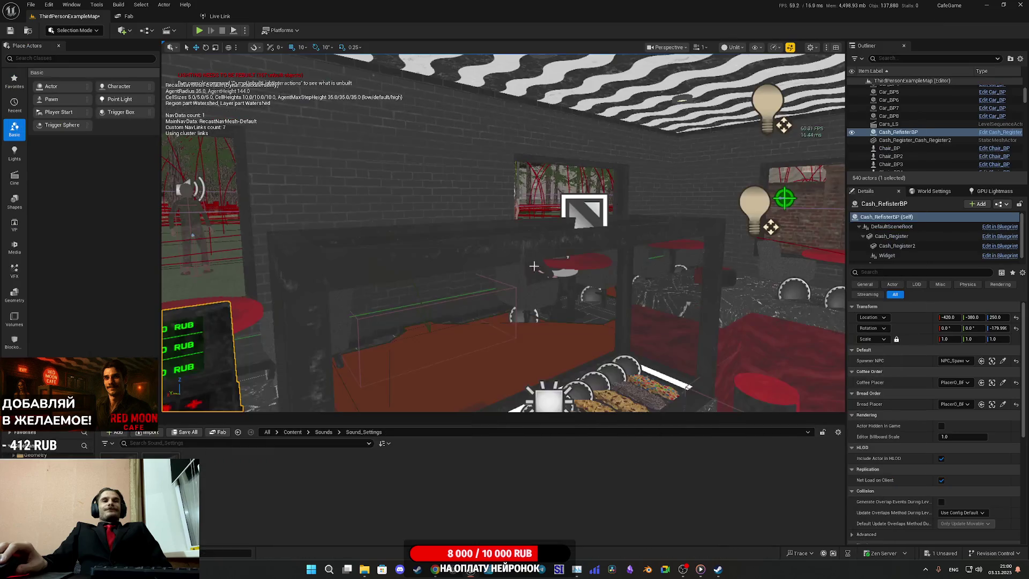
- Save all unsaved content with ThirdPersonExampleMap selected in the Save Content dialog
click(189, 434)
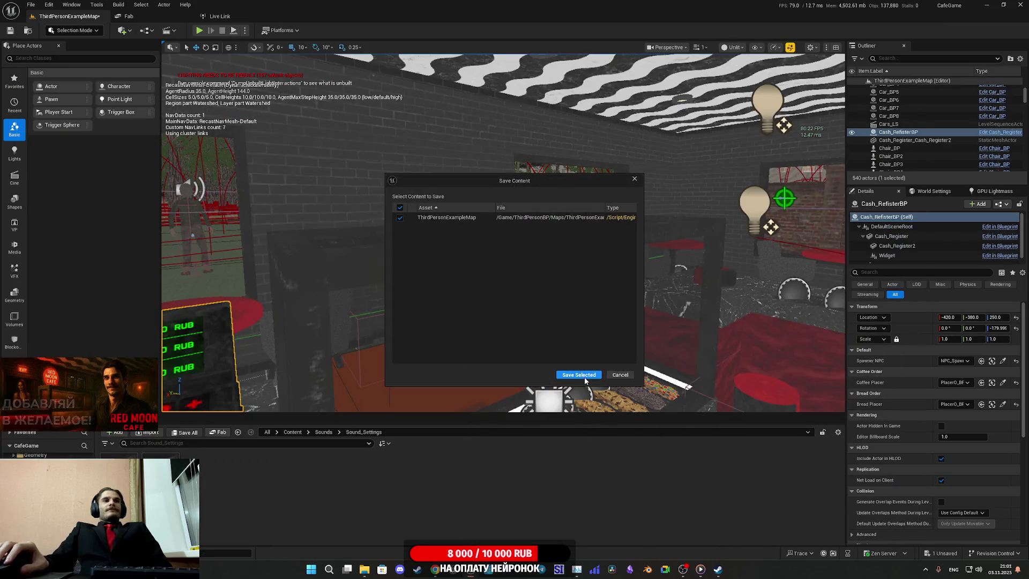
click(579, 374)
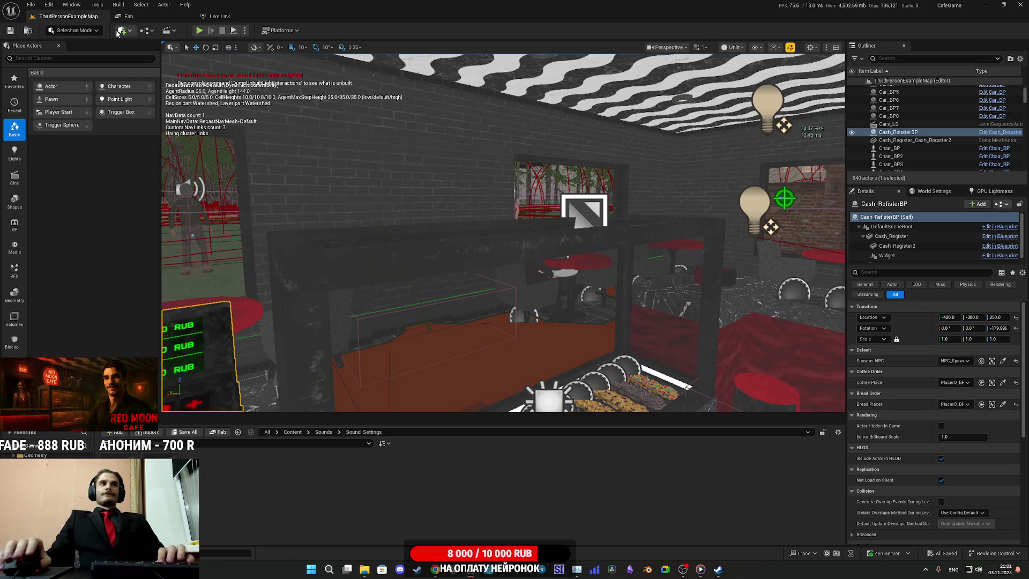
- Play the café level, walk toward the exit door and marble counter, then stop with Escape
click(199, 30)
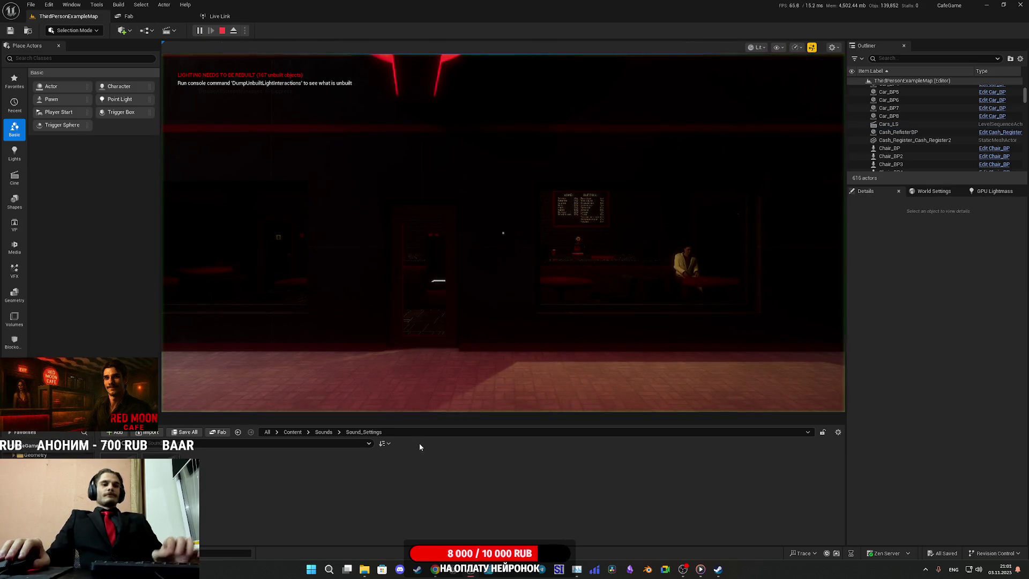
key(F11)
key(w)
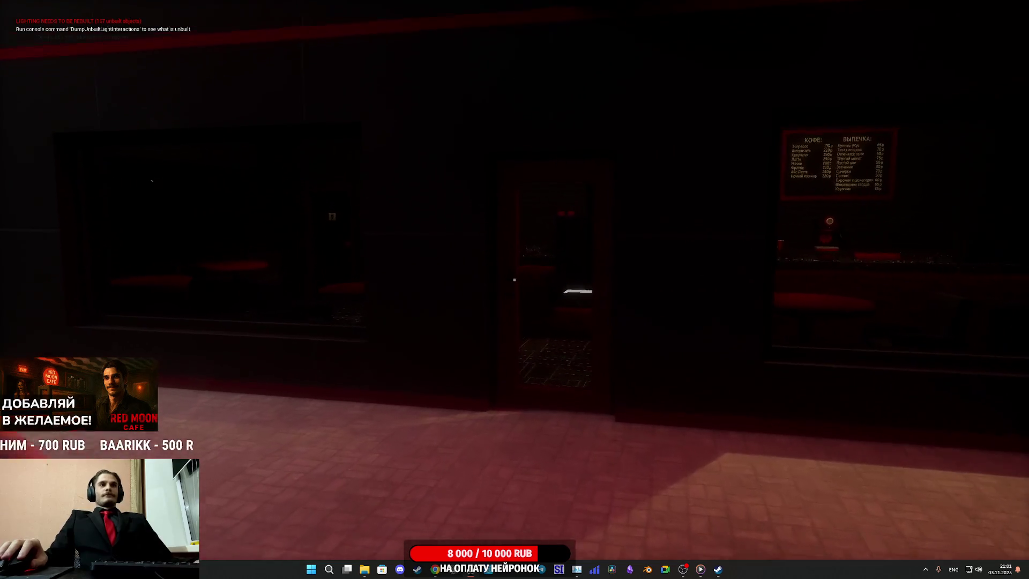
mouse_move(514, 279)
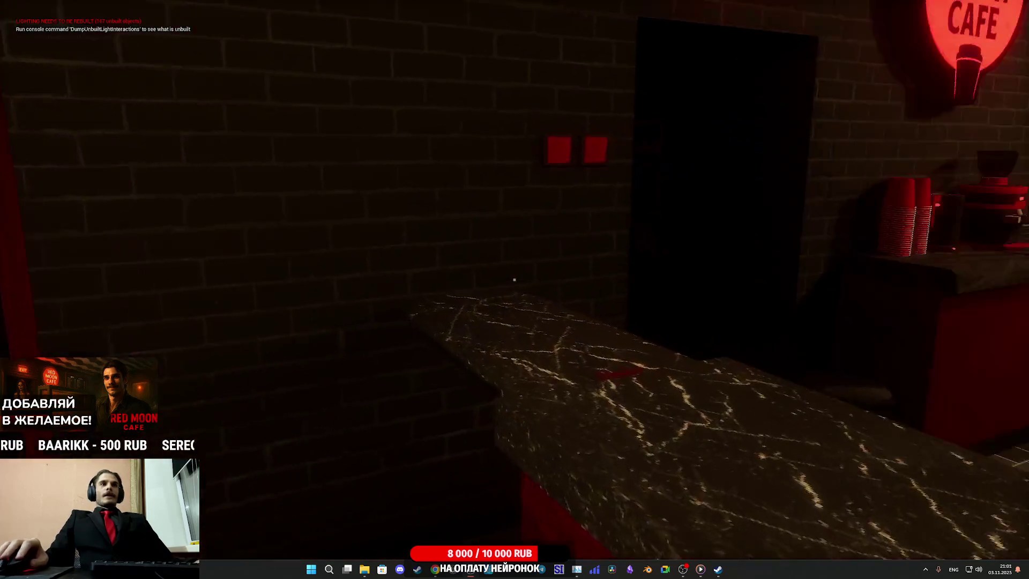
key(w)
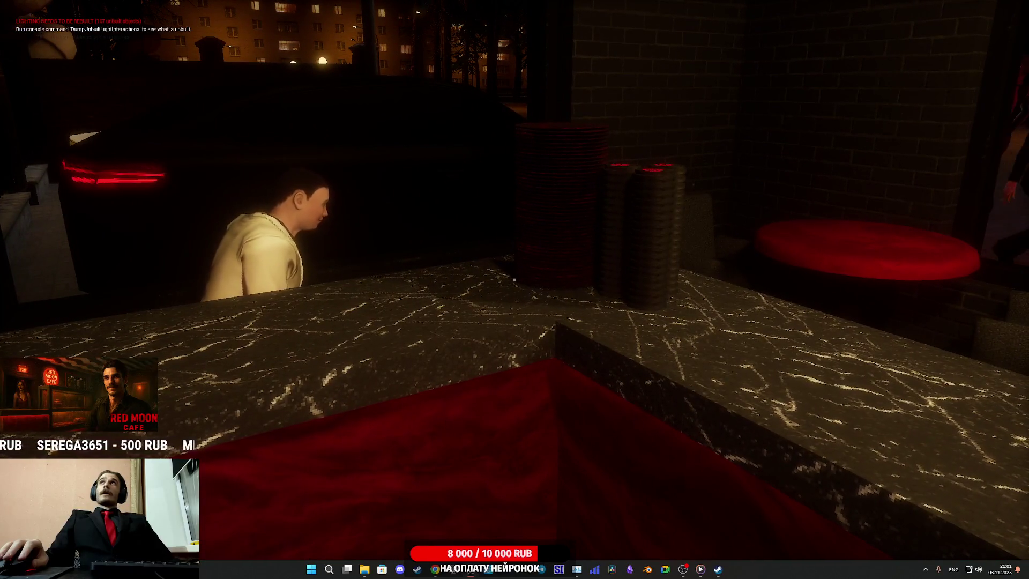
key(Escape)
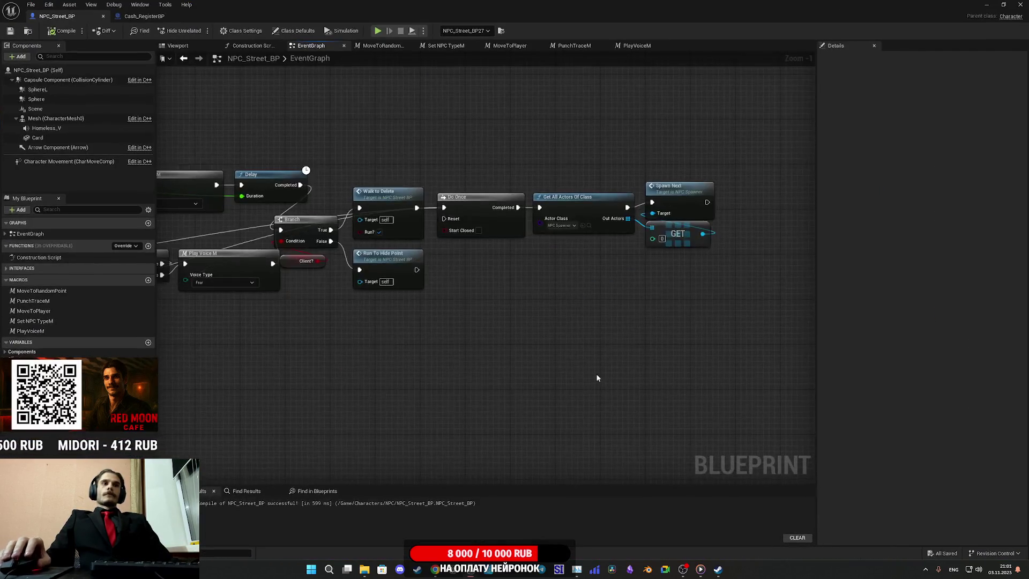
- Select Do Once, Get All Actors Of Class, Spawn Next and GET and drag them further down
drag(265, 397, 425, 370)
scroll(549, 336, down, 3)
scroll(603, 295, up, 3)
scroll(417, 305, down, 3)
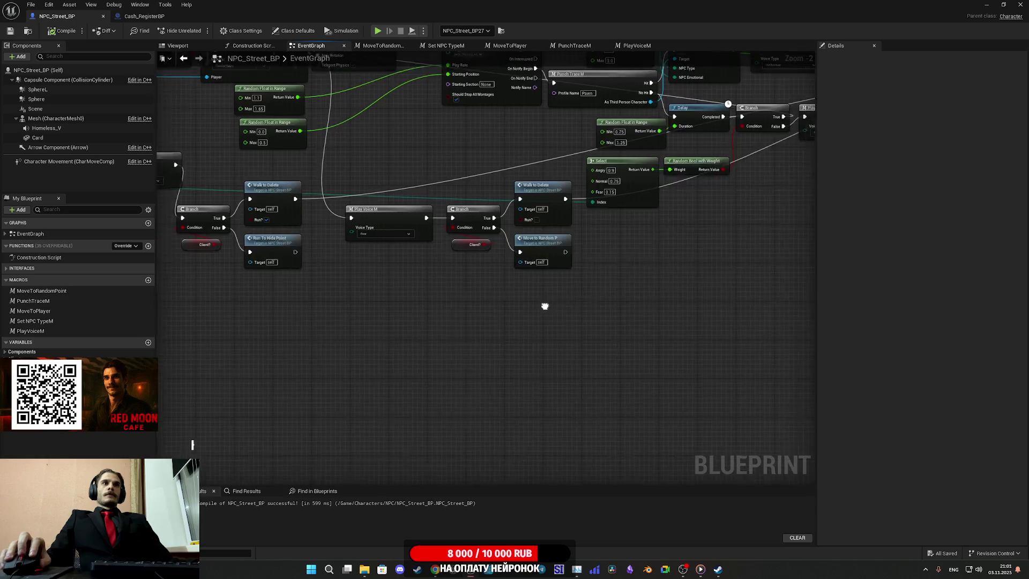
scroll(551, 291, up, 3)
scroll(599, 355, up, 2)
scroll(544, 353, down, 2)
drag(449, 310, 587, 206)
mouse_move(469, 228)
mouse_down()
mouse_move(465, 308)
mouse_move(385, 445)
mouse_move(471, 277)
mouse_move(598, 279)
mouse_up()
- Zoom out and pan across the graph to the Walk_To_Delete custom event
scroll(599, 280, down, 3)
mouse_move(499, 299)
mouse_down()
mouse_move(524, 282)
mouse_move(501, 299)
mouse_move(525, 298)
mouse_move(482, 161)
mouse_move(498, 231)
mouse_move(609, 295)
mouse_move(669, 285)
mouse_move(561, 328)
mouse_move(622, 318)
mouse_move(259, 381)
mouse_move(287, 372)
mouse_up()
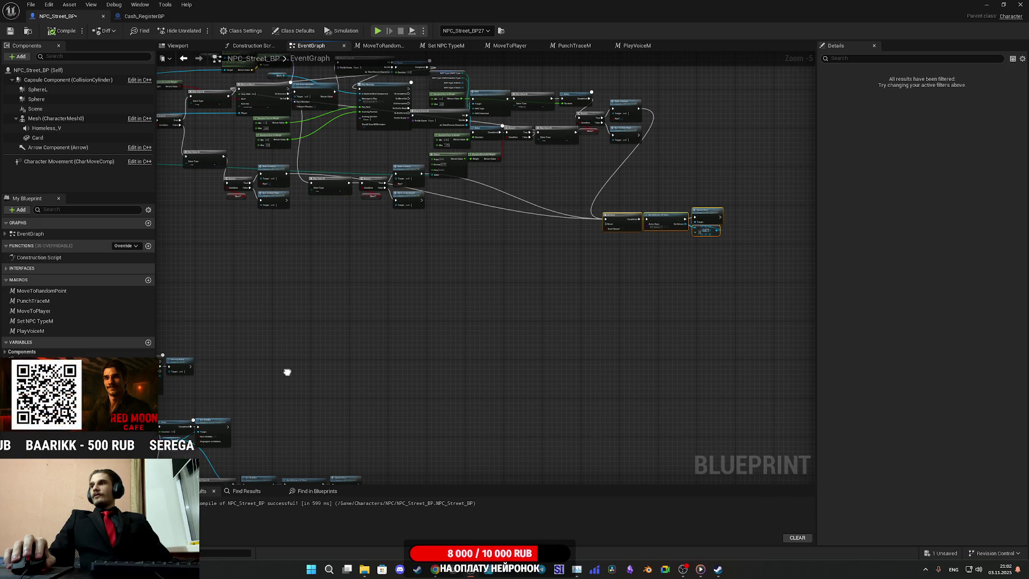
scroll(288, 372, up, 2)
scroll(503, 340, up, 2)
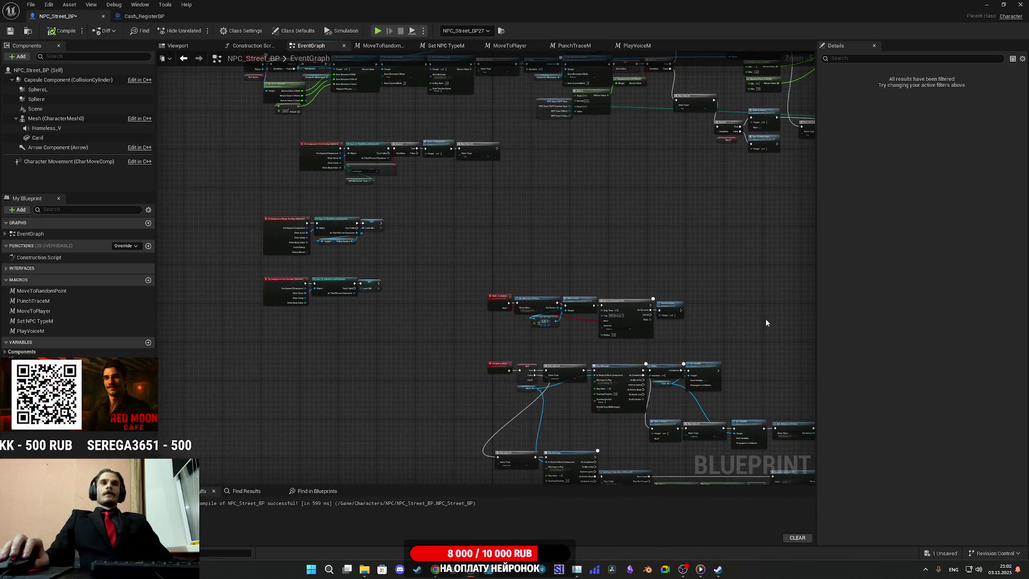
scroll(649, 333, up, 1)
mouse_move(489, 356)
mouse_down()
mouse_move(436, 167)
mouse_move(327, 108)
mouse_move(457, 328)
mouse_move(389, 357)
mouse_move(492, 354)
mouse_up()
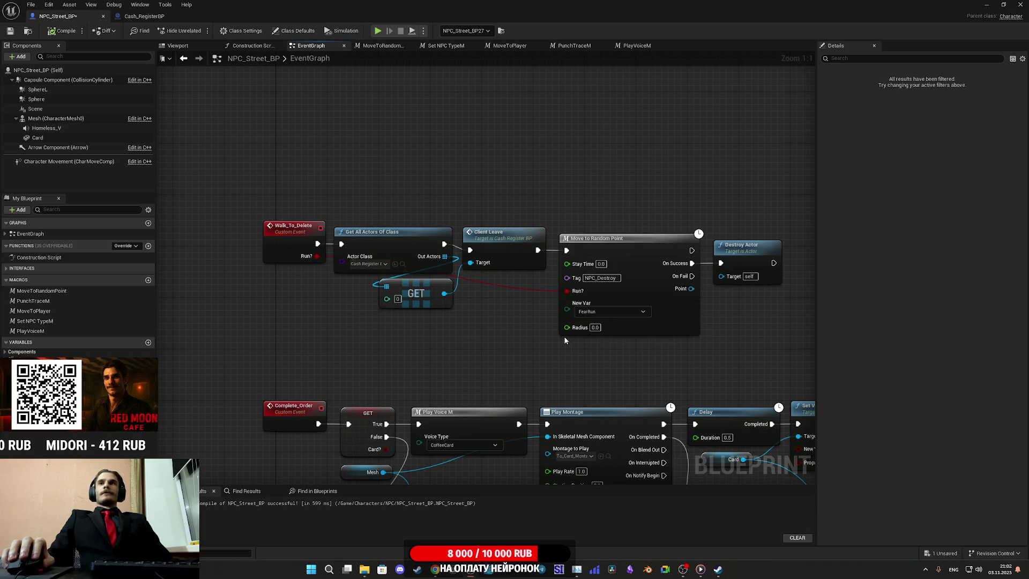
click(511, 325)
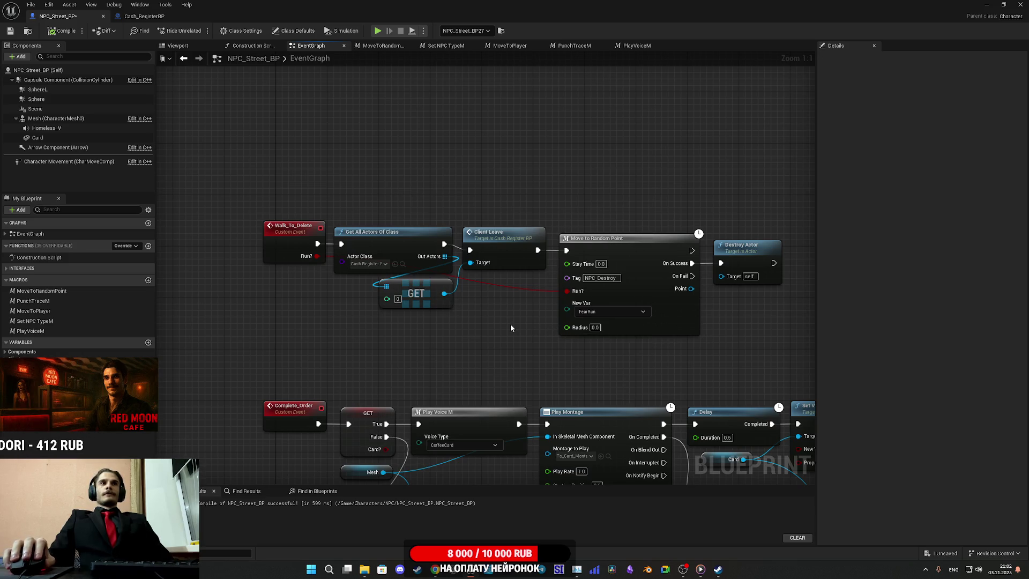
drag(511, 329, 518, 324)
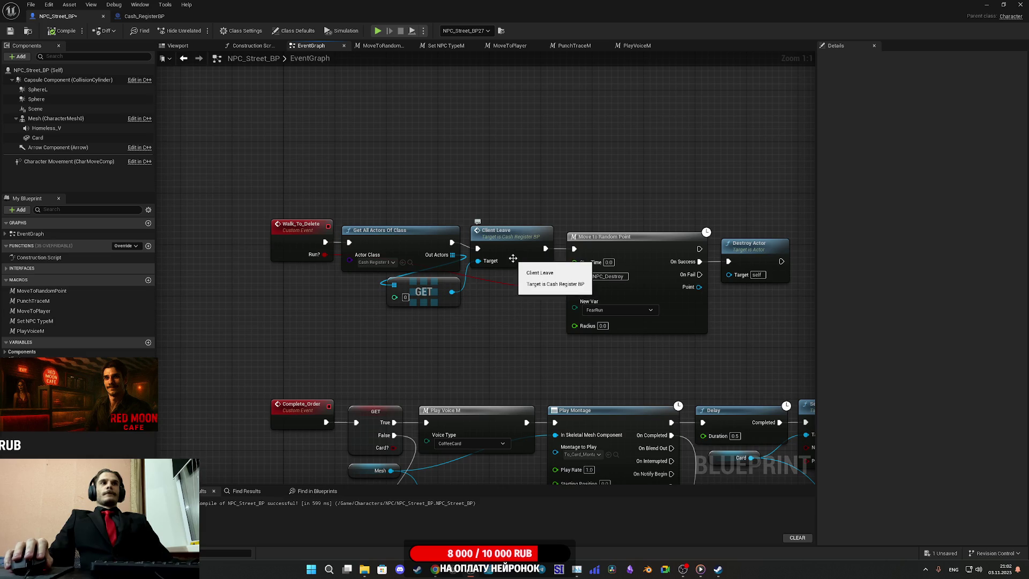
mouse_move(534, 284)
mouse_down()
mouse_move(513, 290)
mouse_move(515, 314)
mouse_up()
drag(559, 348, 539, 316)
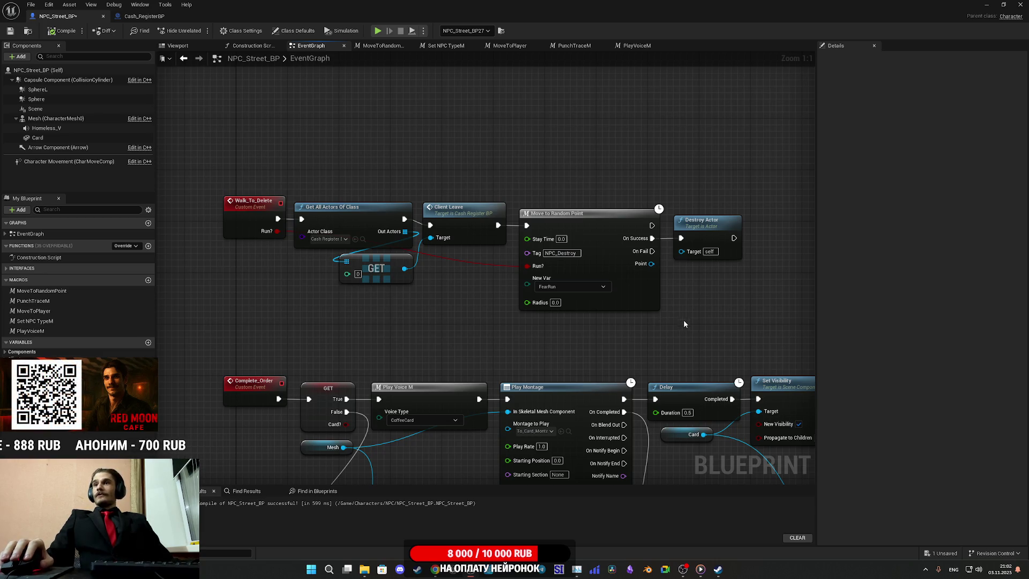
mouse_move(729, 296)
mouse_down()
mouse_move(654, 284)
mouse_move(601, 300)
mouse_up()
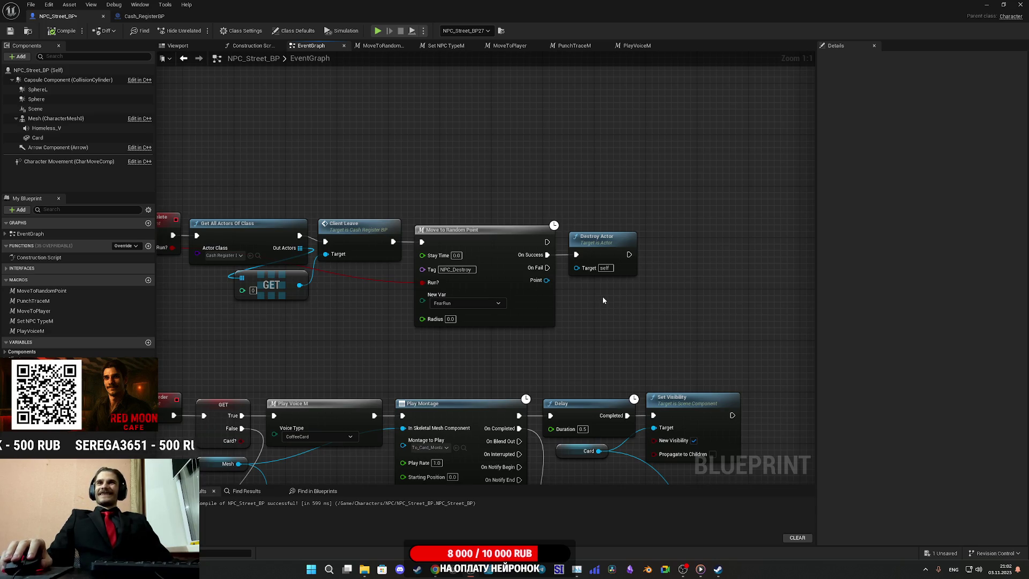
drag(593, 300, 571, 306)
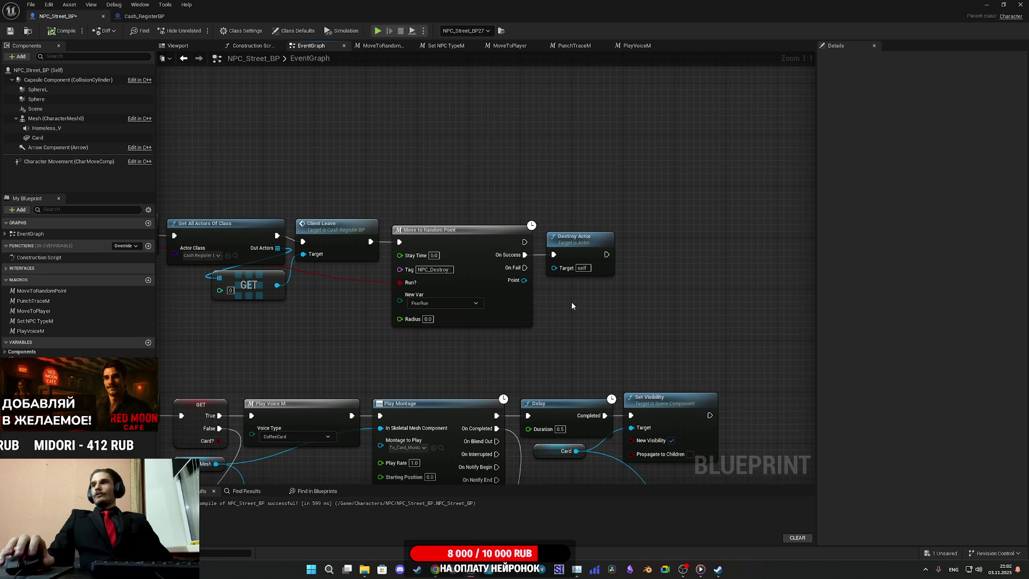
mouse_move(572, 305)
mouse_down()
mouse_move(768, 327)
mouse_move(708, 325)
mouse_move(623, 349)
mouse_move(635, 372)
mouse_up()
scroll(636, 371, down, 2)
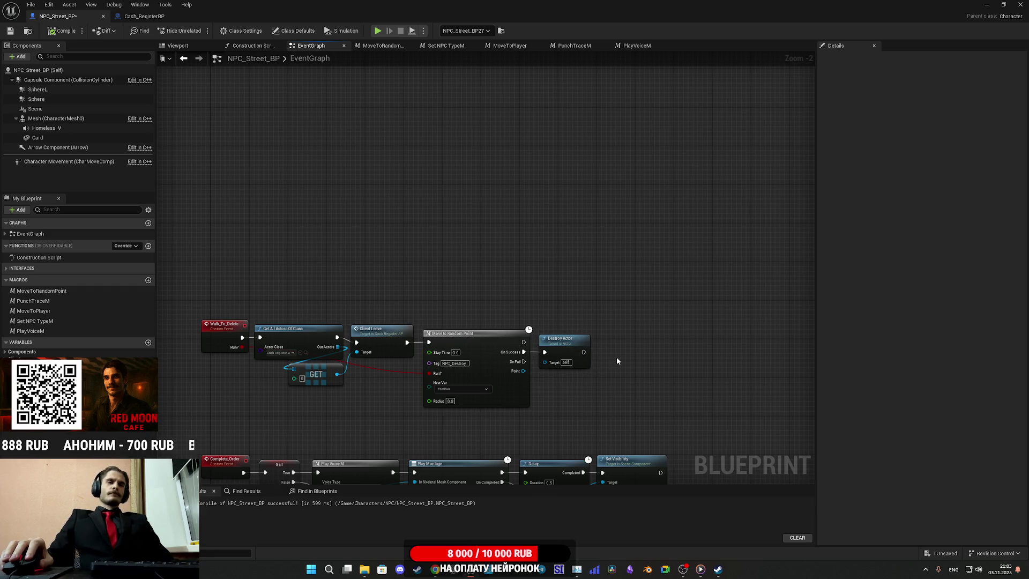
mouse_move(617, 360)
mouse_down()
mouse_move(440, 385)
mouse_move(455, 361)
mouse_move(527, 335)
mouse_up()
scroll(527, 335, down, 5)
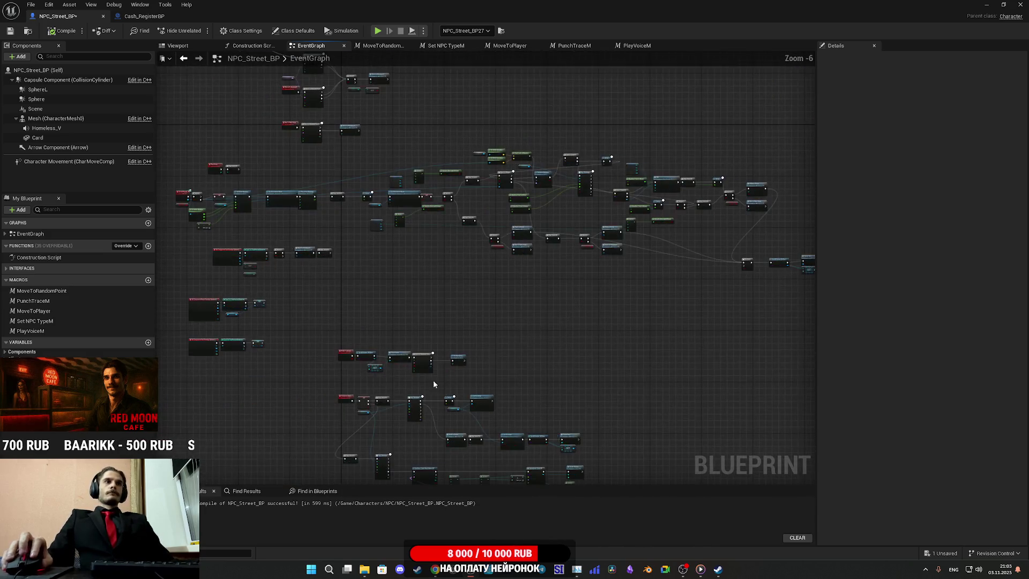
scroll(433, 381, up, 5)
drag(521, 379, 536, 378)
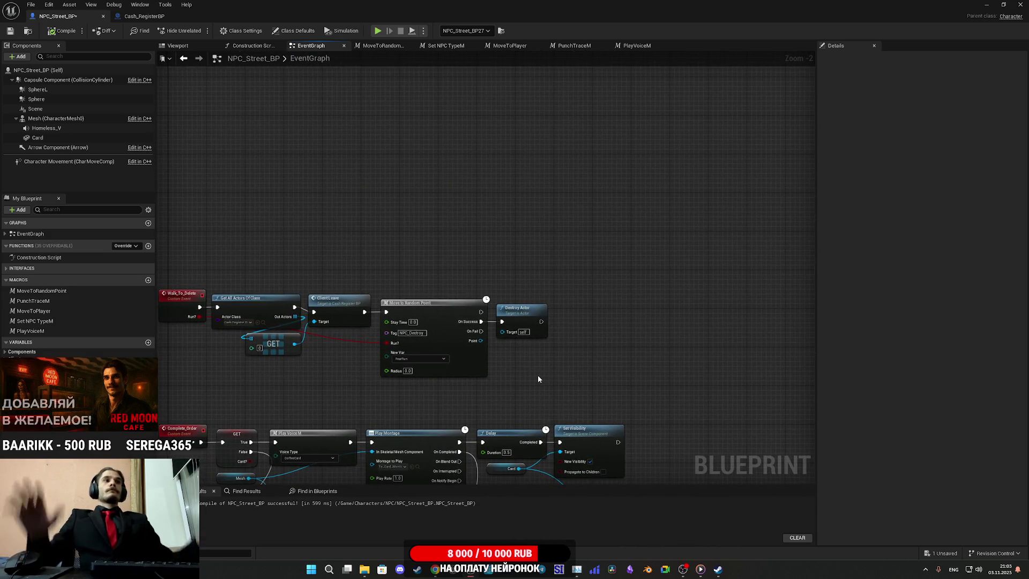